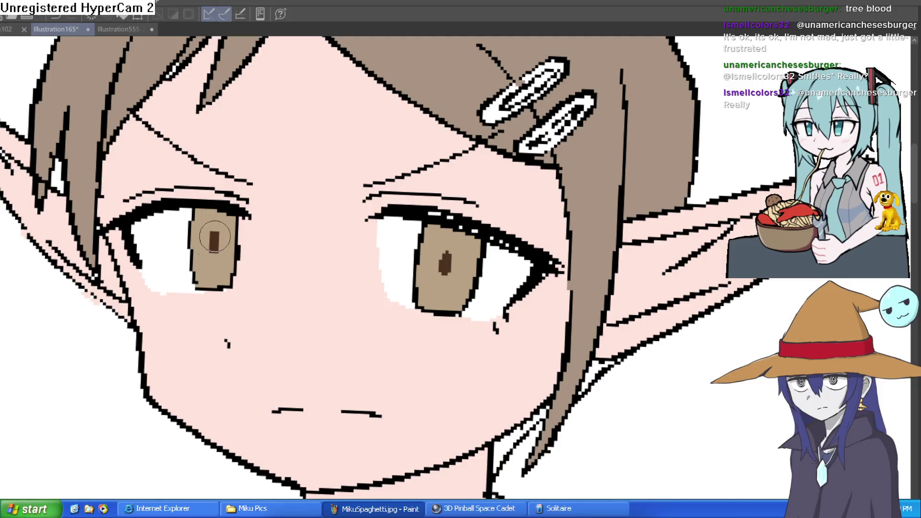
Paint the dark left pupil and add white highlights to both irises
mouse_move(195, 211)
left_mouse_down()
mouse_move(197, 225)
mouse_move(199, 215)
left_mouse_up()
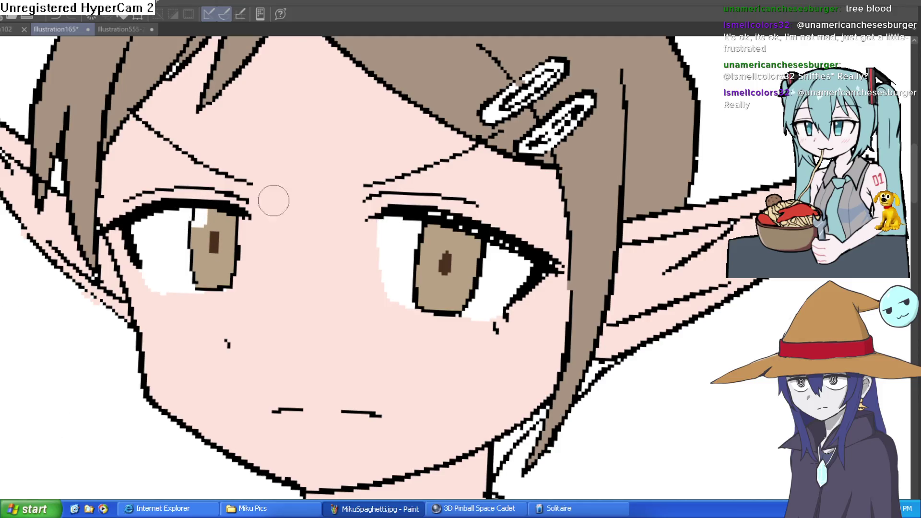
left_click_drag(438, 233, 432, 239)
key("ctrl+0")
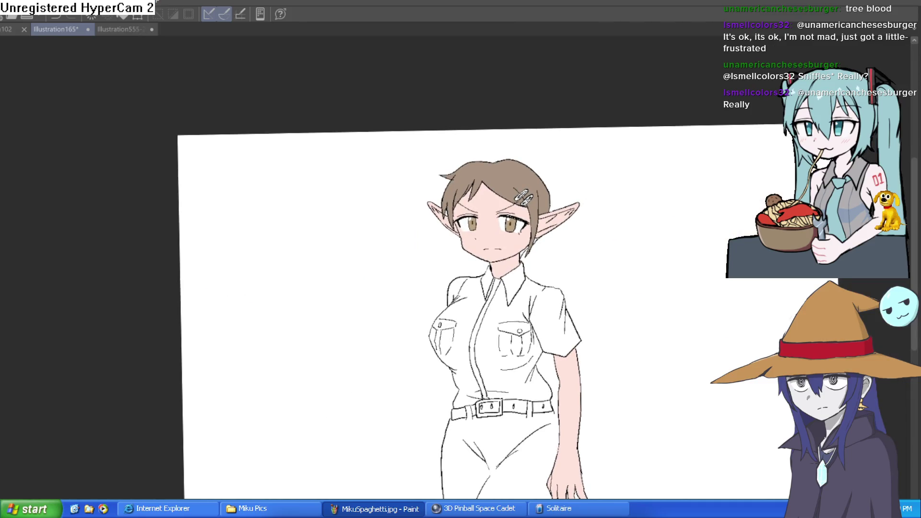
left_click(505, 214)
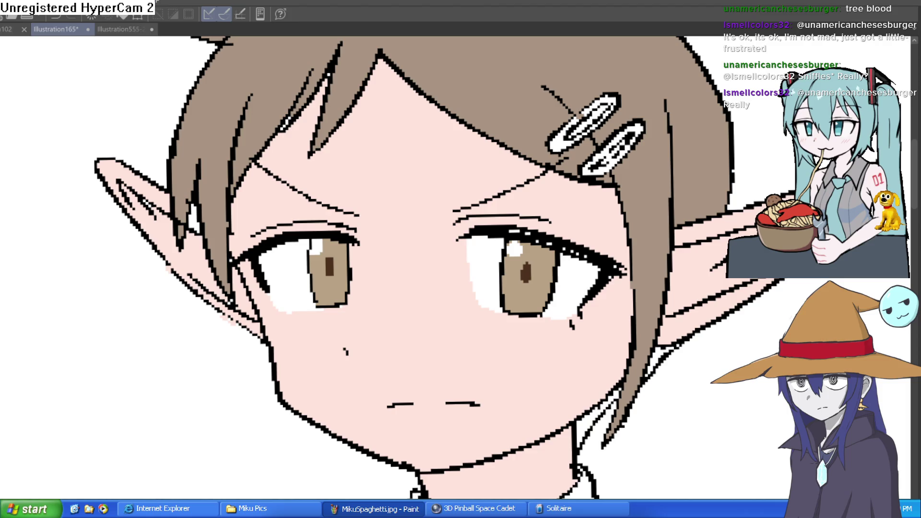
scroll(521, 276, "up", 5)
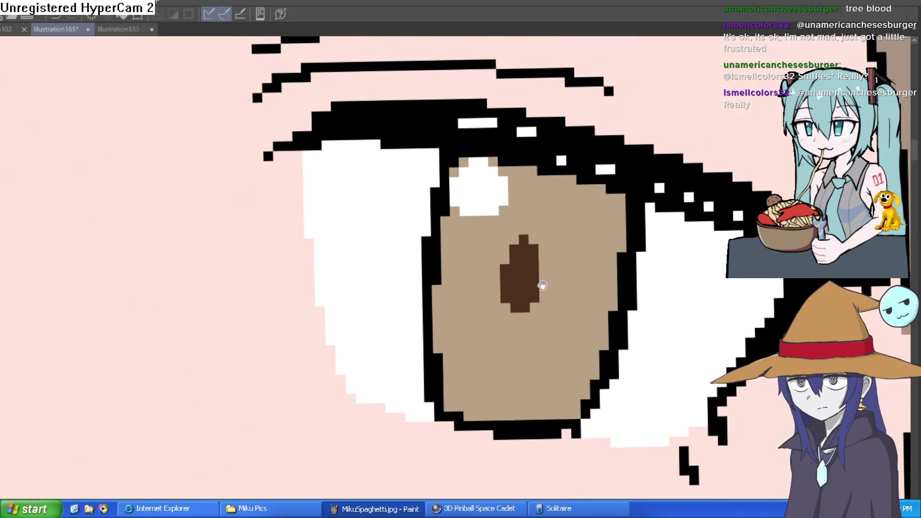
Draw a brown dividing line across the right iris and fill its upper half darker brown
left_click_drag(498, 280, 434, 319)
mouse_move(540, 278)
left_mouse_down()
mouse_move(566, 267)
mouse_move(601, 304)
left_mouse_up()
key("g")
left_click(604, 260)
key("ctrl+z")
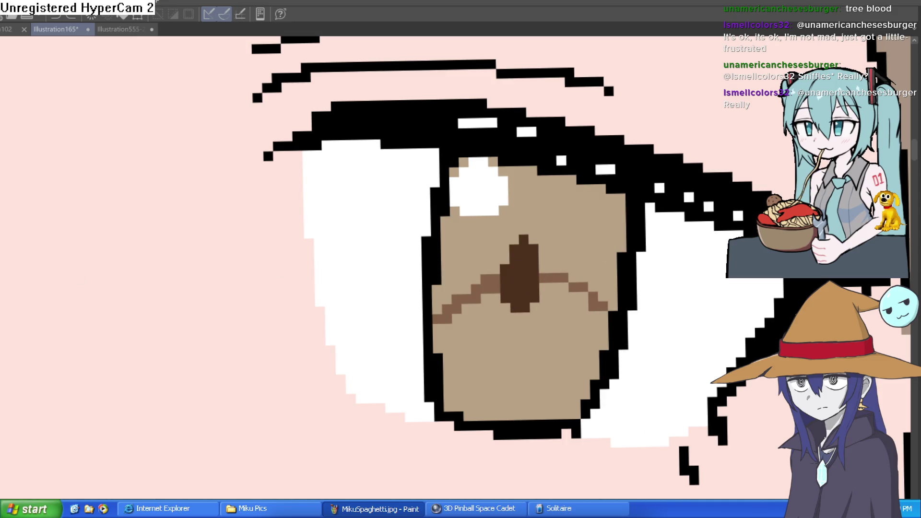
left_click(574, 229)
scroll(576, 232, "down", 5)
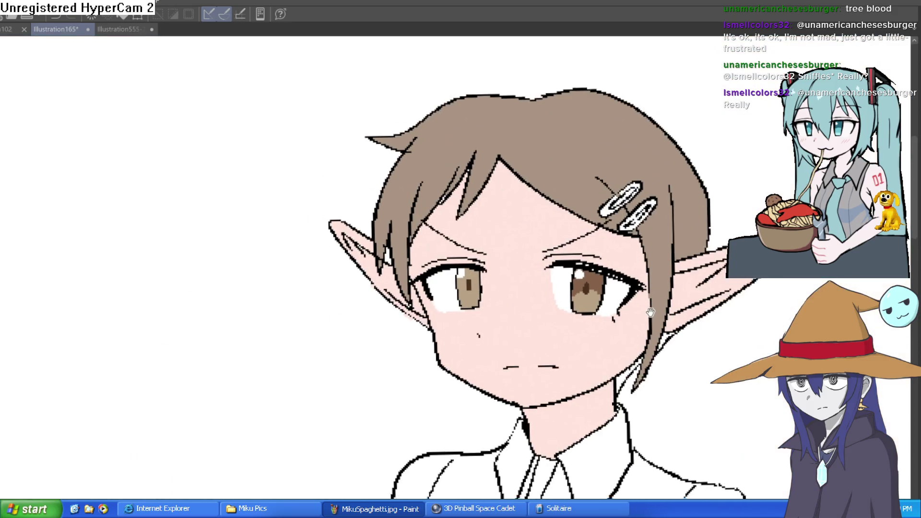
scroll(477, 298, "up", 5)
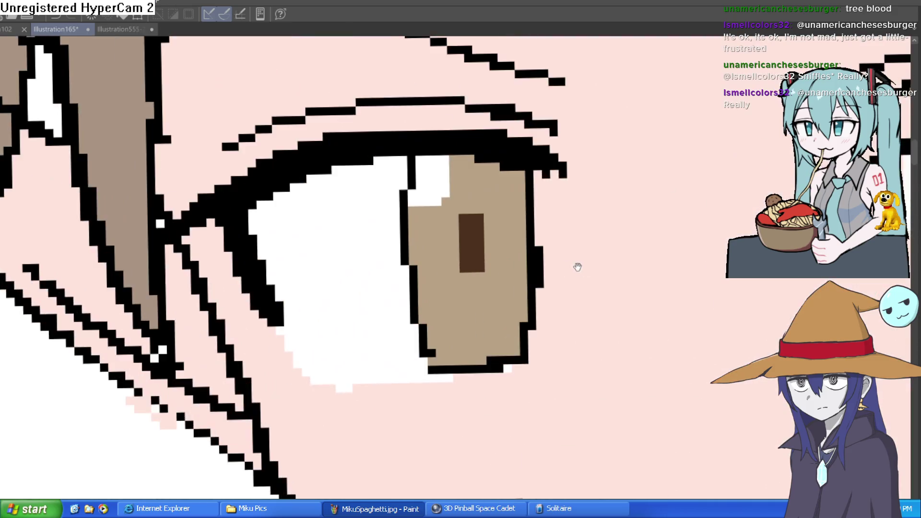
Draw a dividing line across the left iris and fill its upper half medium brown
mouse_move(652, 395)
left_mouse_down()
mouse_move(427, 304)
mouse_move(458, 350)
left_mouse_up()
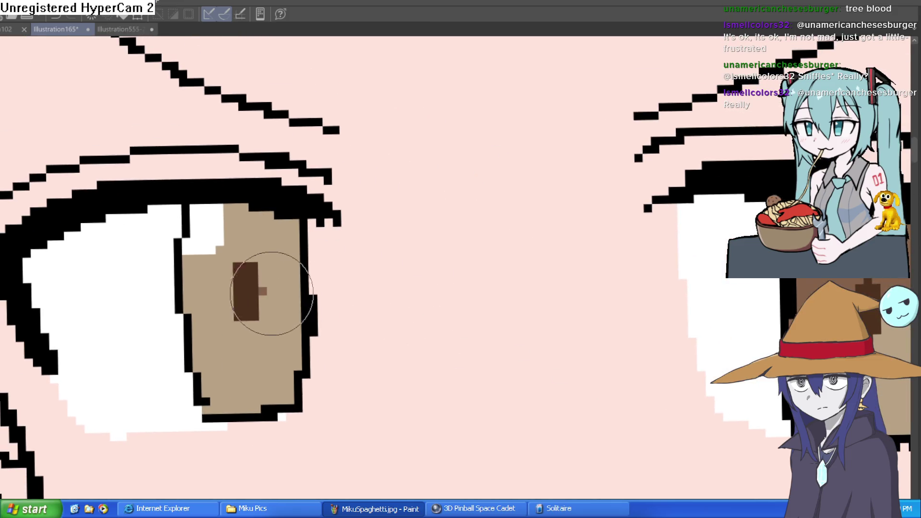
left_click_drag(259, 290, 298, 309)
left_click_drag(234, 292, 184, 307)
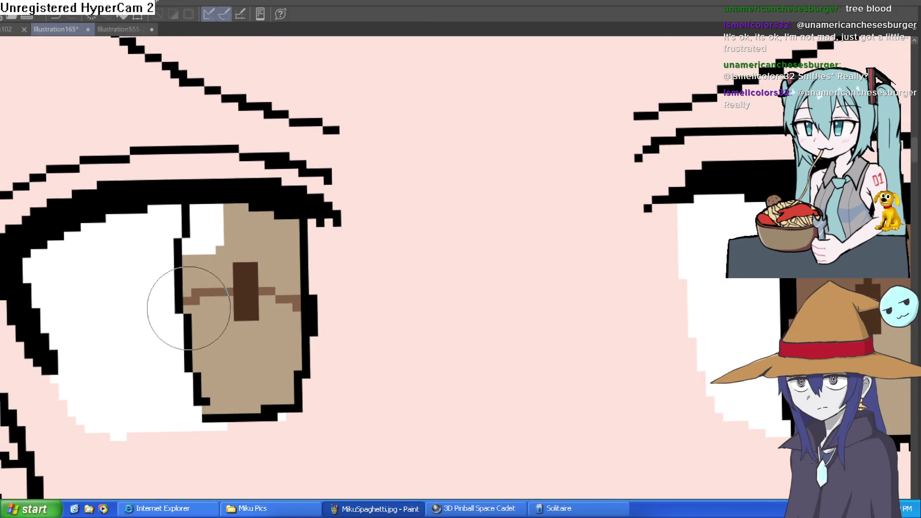
key("g")
left_click(221, 268)
scroll(464, 294, "down", 5)
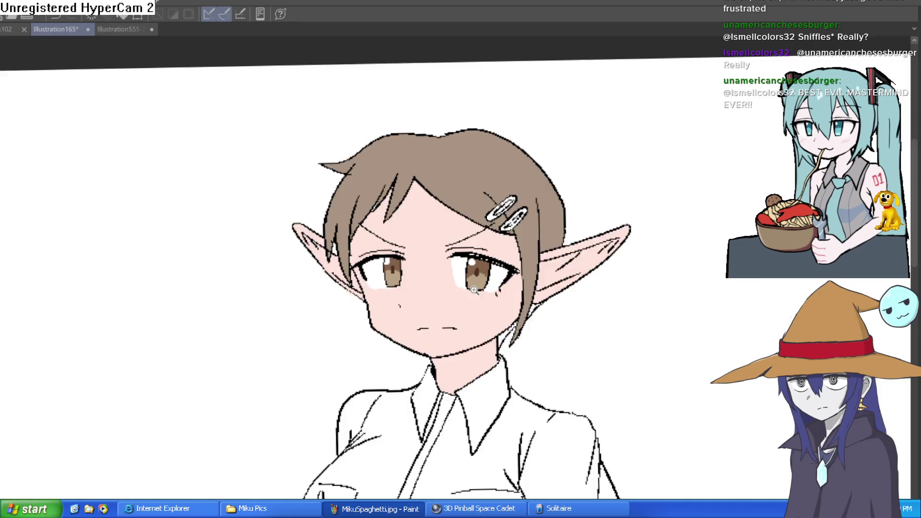
Brush a light tan band across the lower part of the right and left irises
scroll(484, 284, "up", 5)
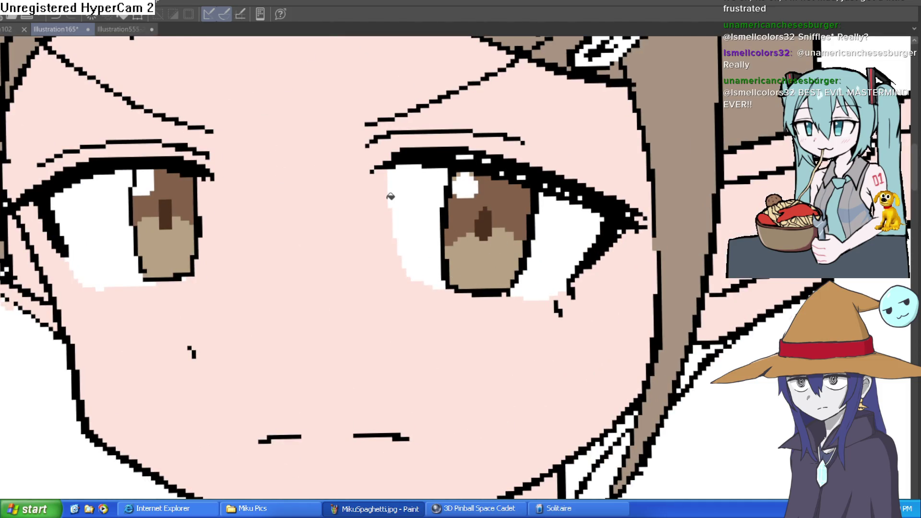
left_click_drag(451, 272, 514, 277)
left_click_drag(188, 256, 145, 256)
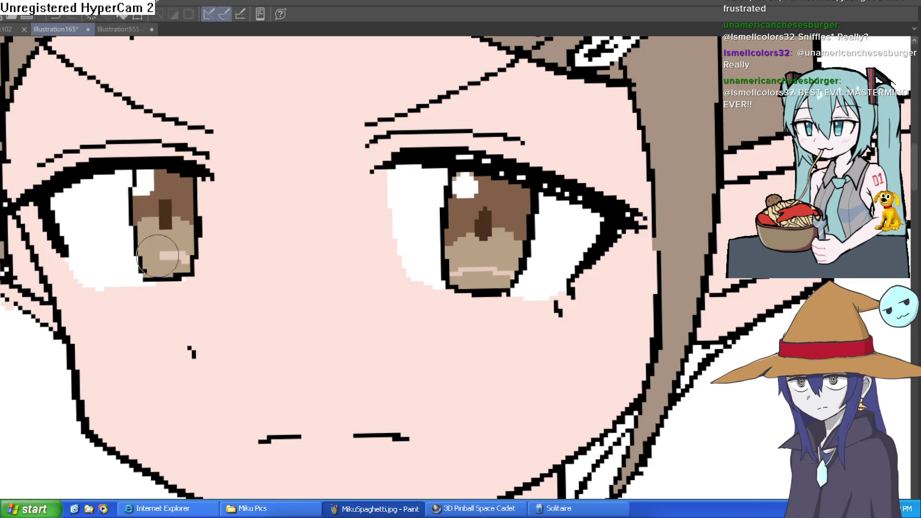
scroll(167, 256, "down", 5)
scroll(581, 282, "down", 3)
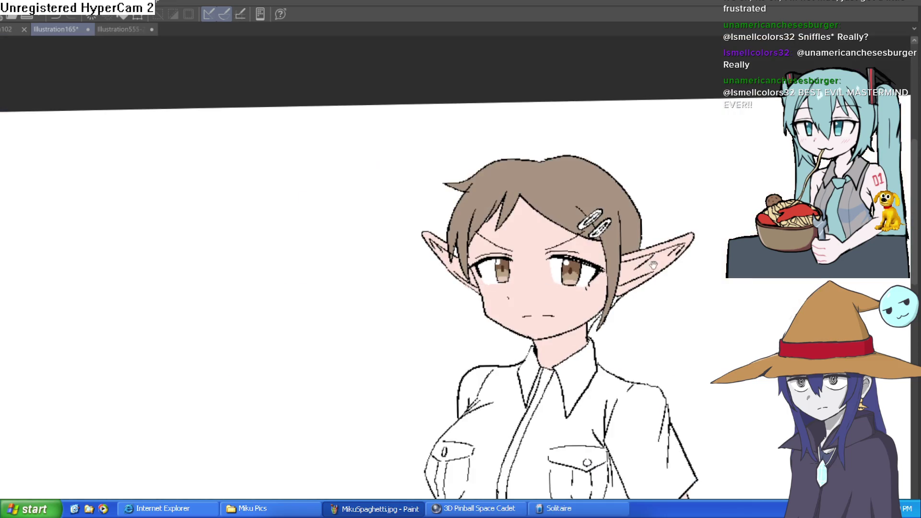
scroll(624, 242, "down", 2)
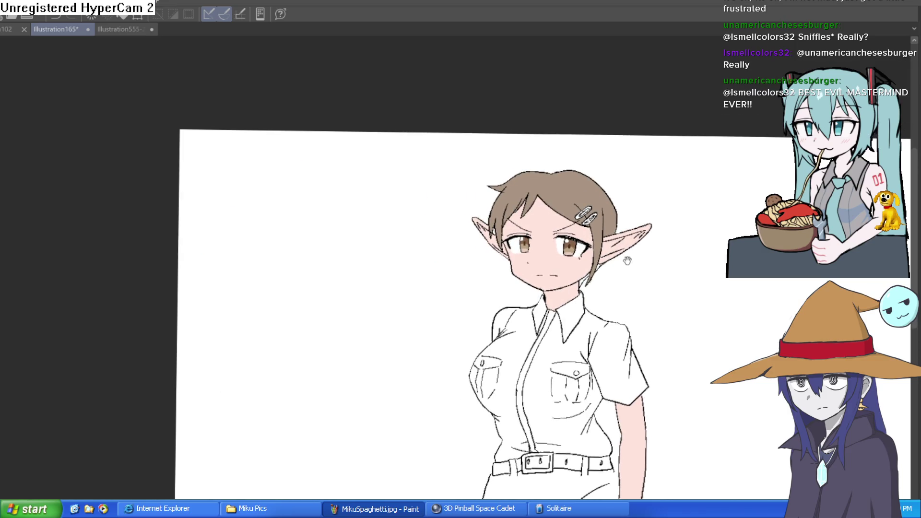
left_click_drag(624, 255, 609, 218)
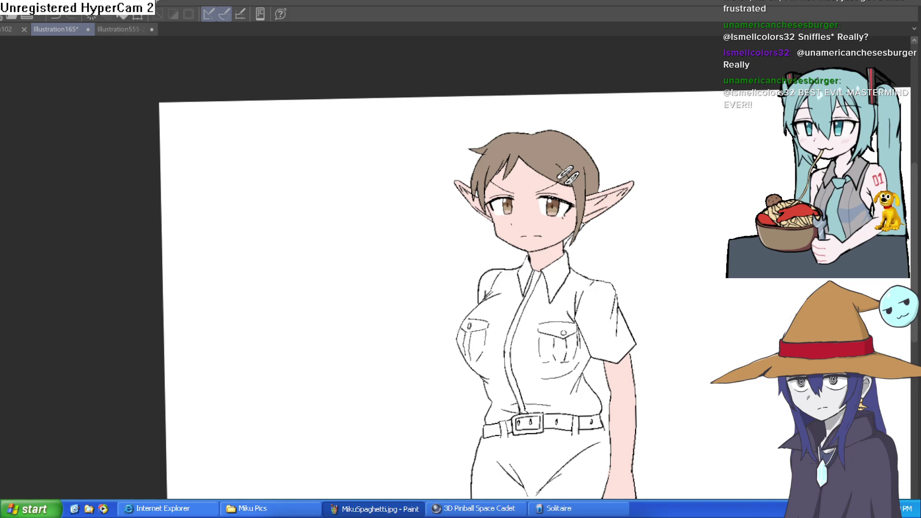
scroll(590, 200, "up", 5)
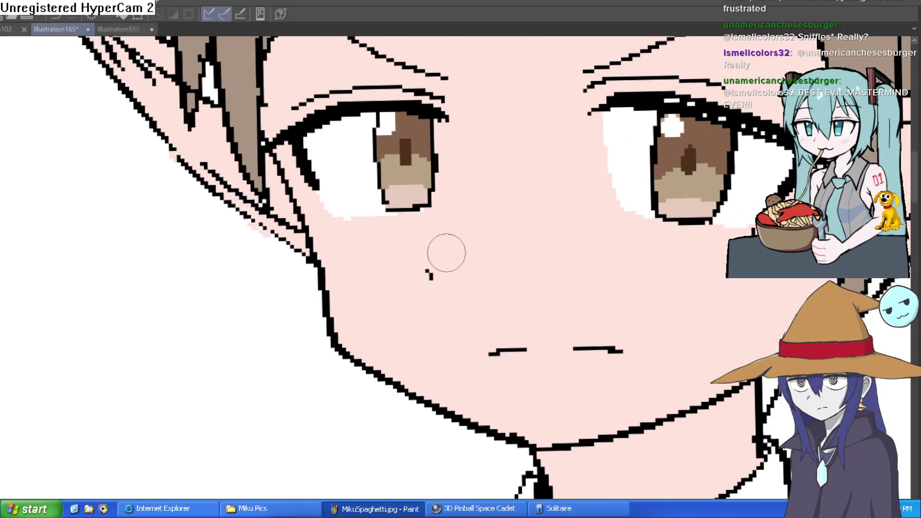
Paint a short white highlight stroke on the cheek under the left eye
mouse_move(430, 269)
left_mouse_down()
mouse_move(422, 247)
mouse_move(447, 237)
mouse_move(434, 246)
left_mouse_up()
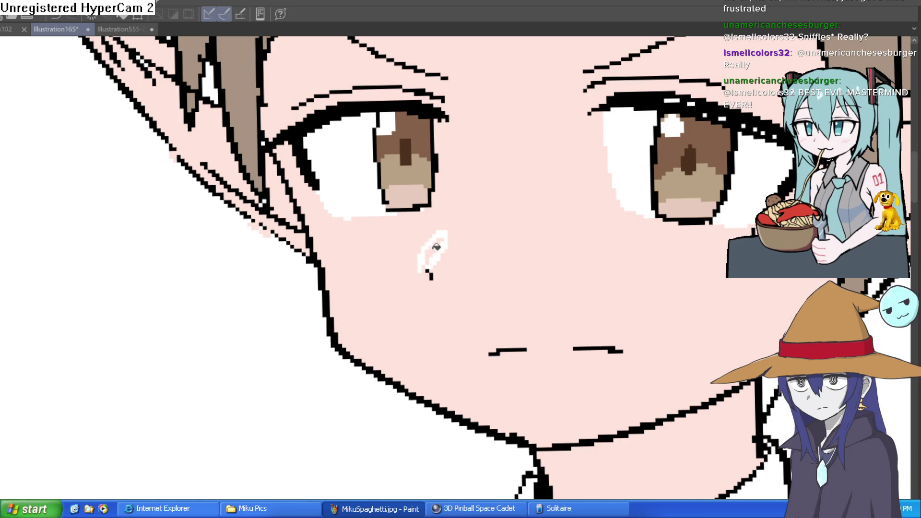
scroll(531, 241, "down", 5)
scroll(573, 252, "up", 7)
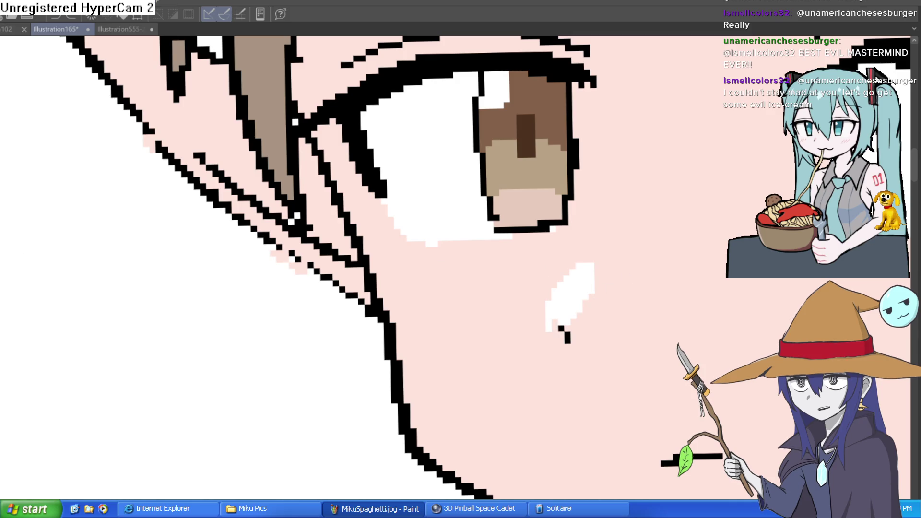
left_click_drag(474, 286, 338, 275)
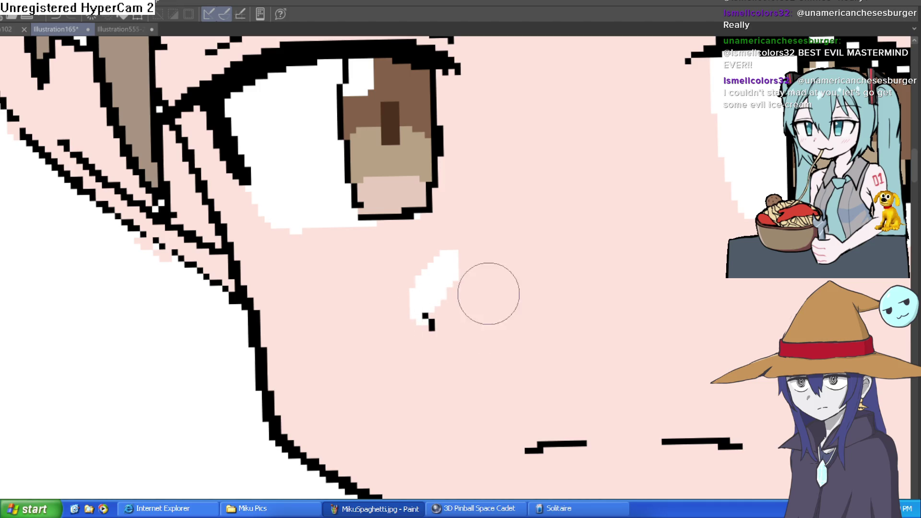
scroll(613, 265, "down", 5)
left_click_drag(613, 265, 547, 240)
scroll(535, 207, "up", 5)
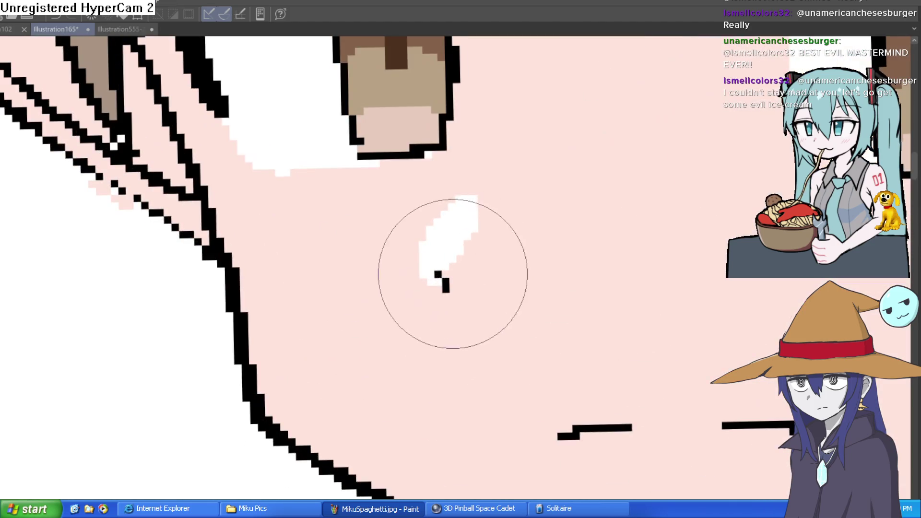
scroll(535, 207, "down", 5)
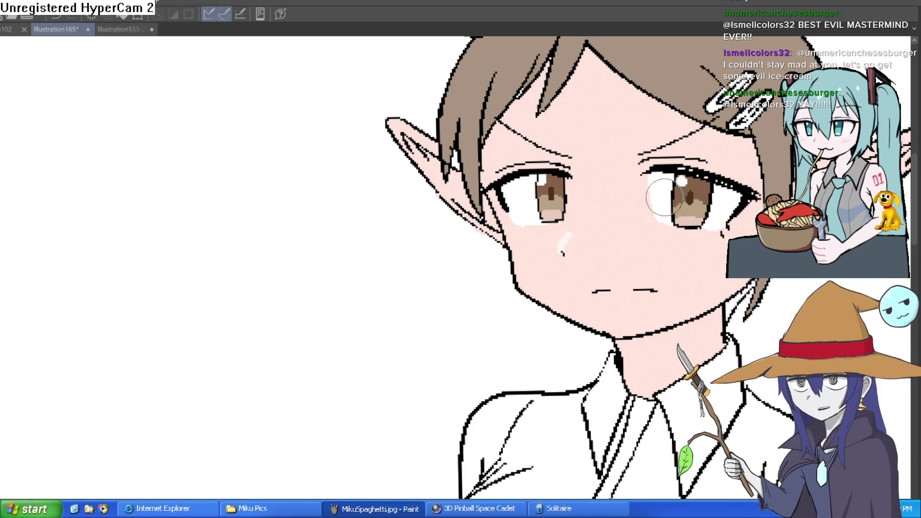
Brush a grey strip across the top of the eye white, undoing the first stray stroke
left_click_drag(666, 233, 599, 177)
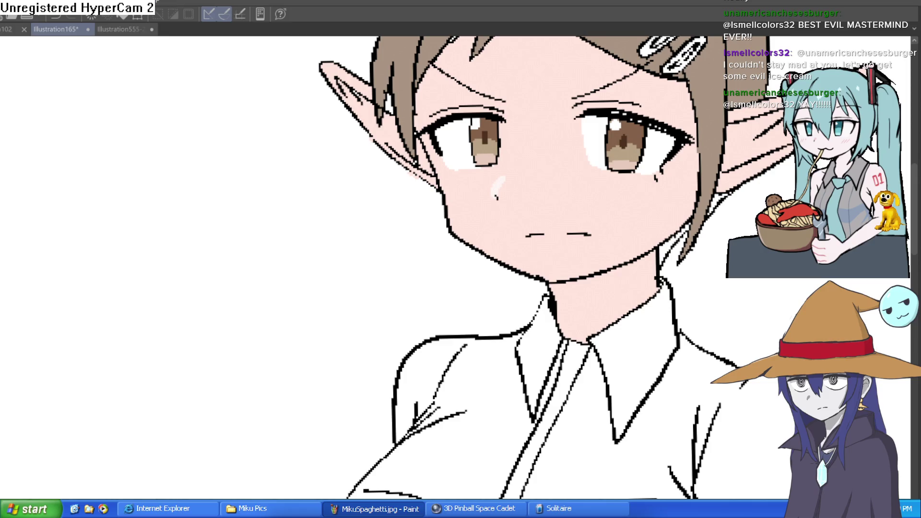
scroll(418, 125, "up", 5)
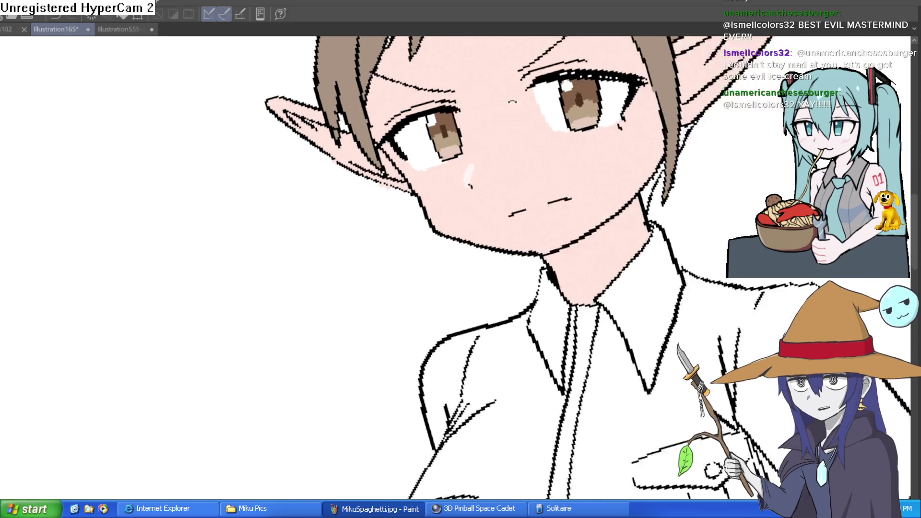
left_click_drag(401, 140, 329, 206)
key("ctrl+z")
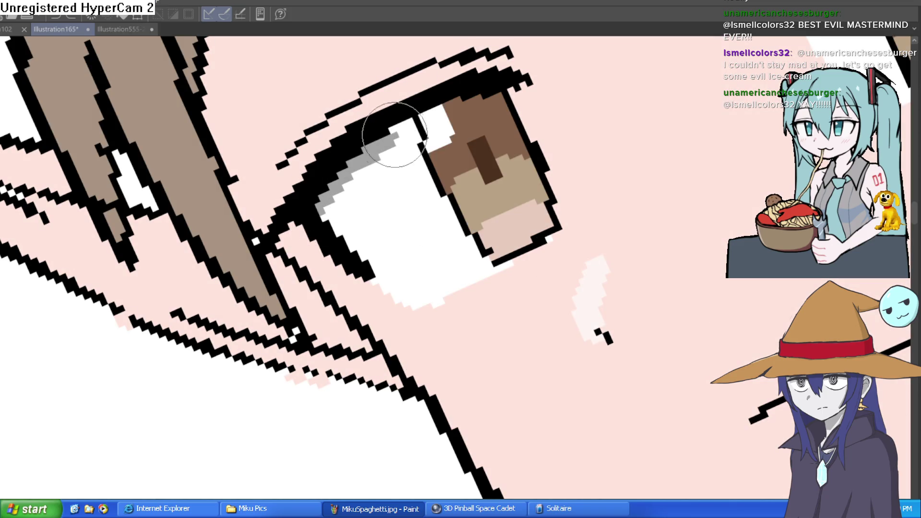
scroll(290, 257, "down", 2)
scroll(316, 165, "up", 2)
mouse_move(254, 178)
left_mouse_down()
mouse_move(339, 140)
mouse_move(527, 118)
mouse_move(590, 123)
mouse_move(514, 127)
mouse_move(669, 211)
mouse_move(658, 199)
mouse_move(581, 194)
left_mouse_up()
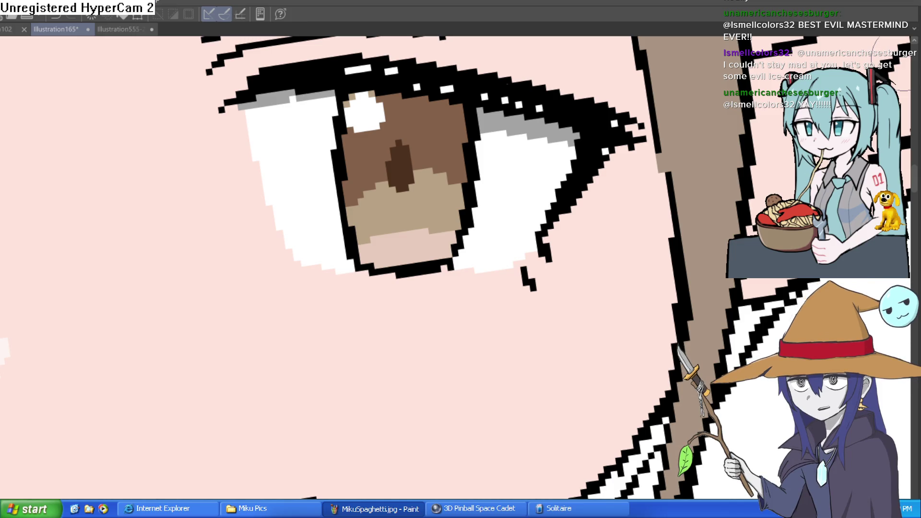
Repaint white pixels along the iris's lower edge and cover the white below with skin pink
scroll(526, 135, "down", 3)
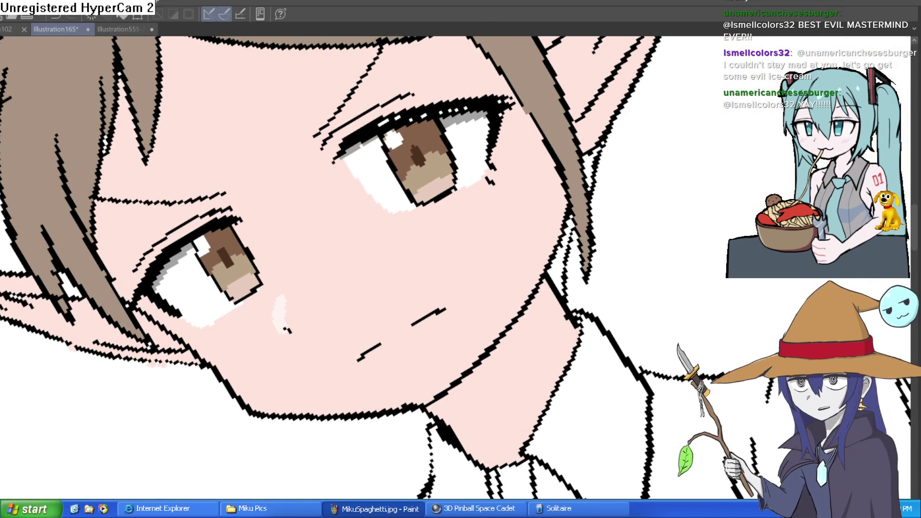
scroll(249, 216, "up", 5)
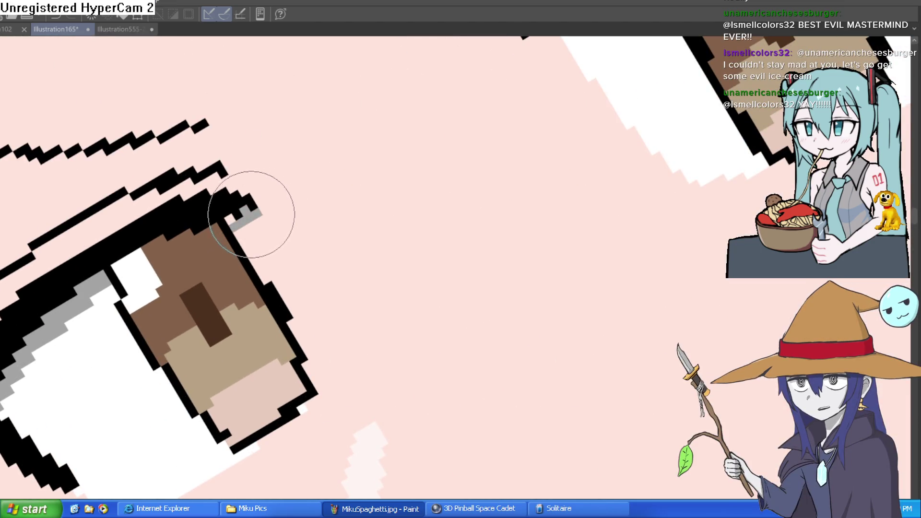
mouse_move(350, 181)
left_mouse_down()
mouse_move(531, 231)
mouse_move(340, 191)
mouse_move(429, 171)
left_mouse_up()
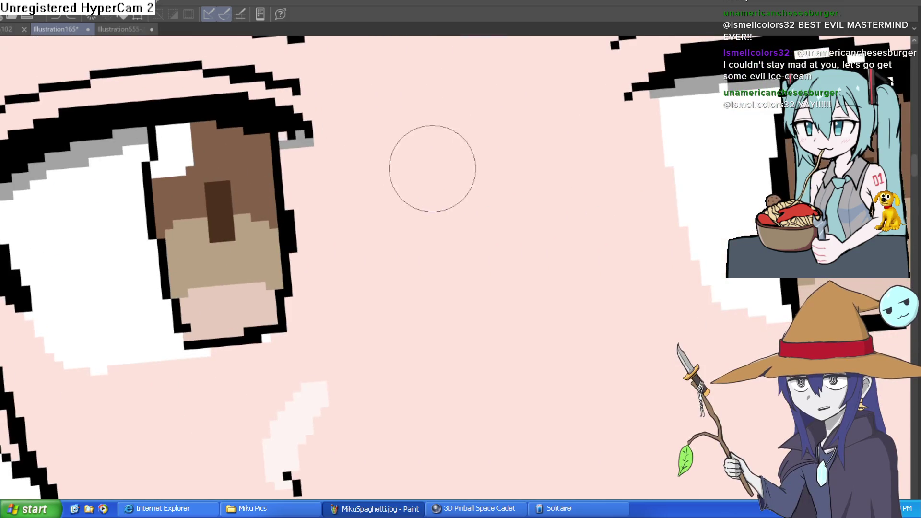
scroll(473, 195, "down", 5)
mouse_move(566, 159)
left_mouse_down()
mouse_move(632, 104)
mouse_move(632, 113)
left_mouse_up()
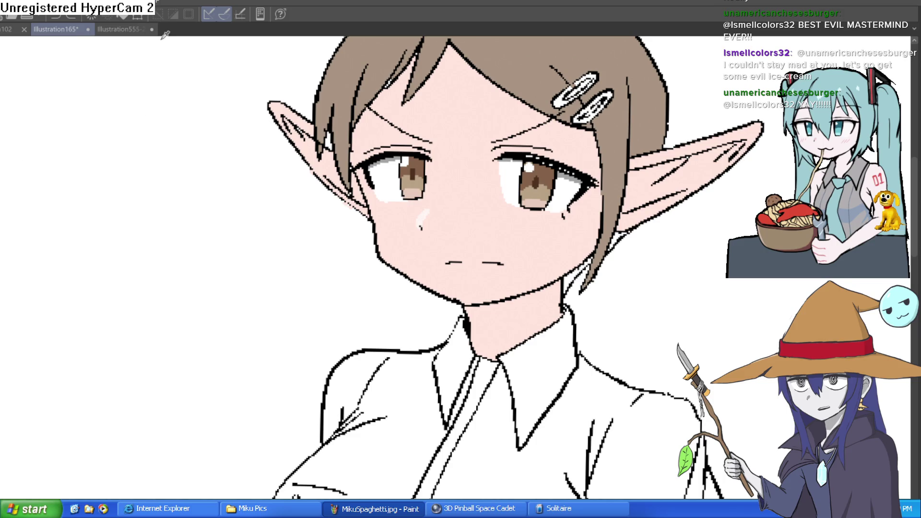
scroll(484, 182, "up", 6)
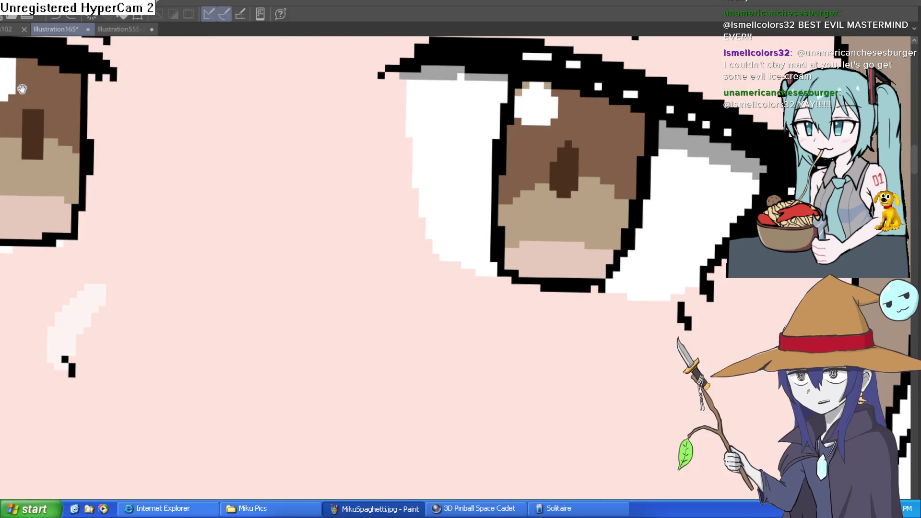
left_click_drag(1, 95, 140, 96)
mouse_move(234, 172)
left_mouse_down()
mouse_move(200, 243)
mouse_move(163, 226)
left_mouse_up()
mouse_move(196, 171)
left_mouse_down()
mouse_move(154, 257)
mouse_move(204, 244)
mouse_move(185, 246)
left_mouse_up()
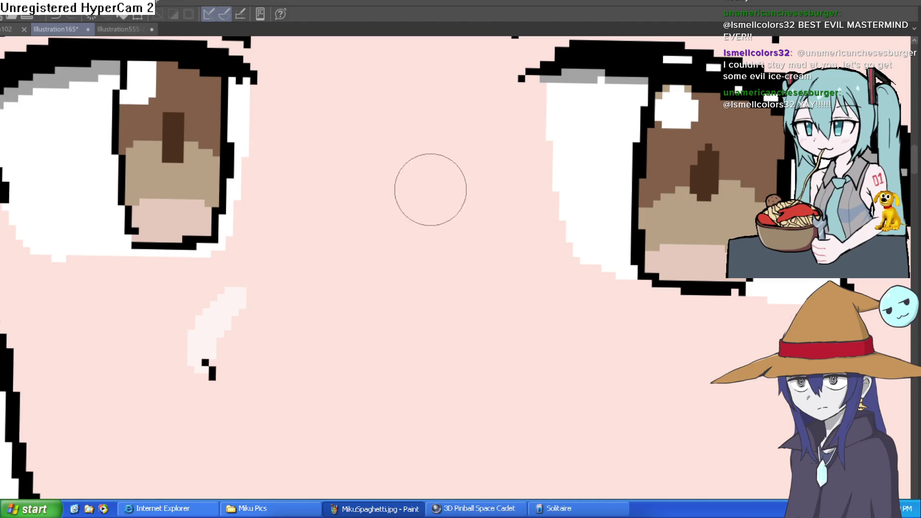
key("ctrl+0")
left_click_drag(549, 197, 495, 192)
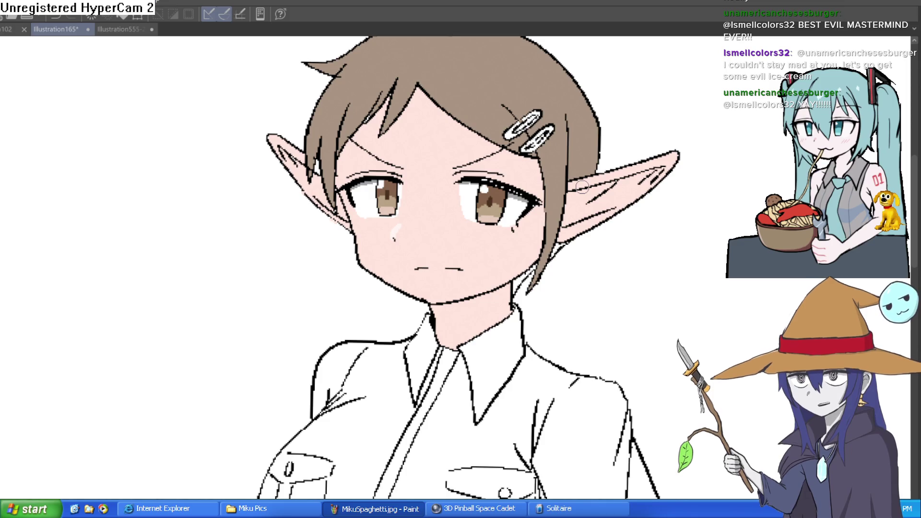
scroll(583, 240, "down", 3)
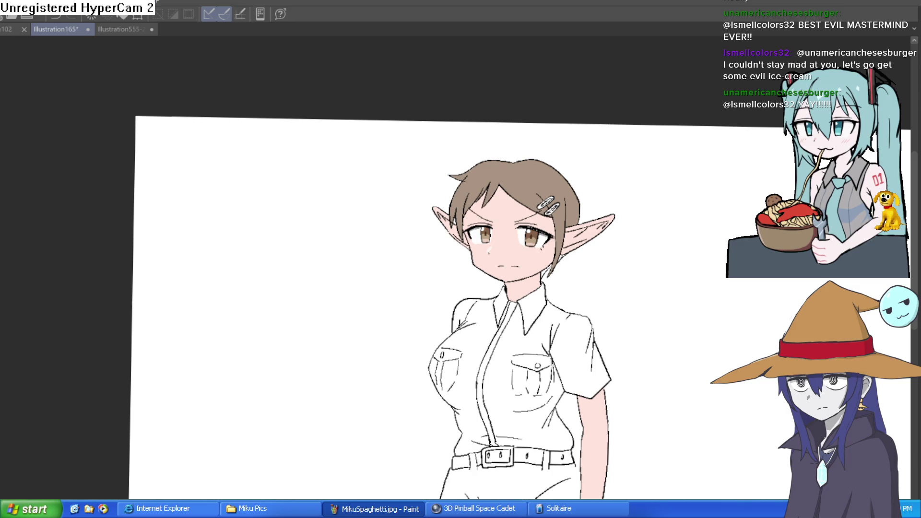
key("ctrl+z")
key("ctrl+y")
scroll(519, 175, "up", 3)
left_click_drag(550, 164, 515, 160)
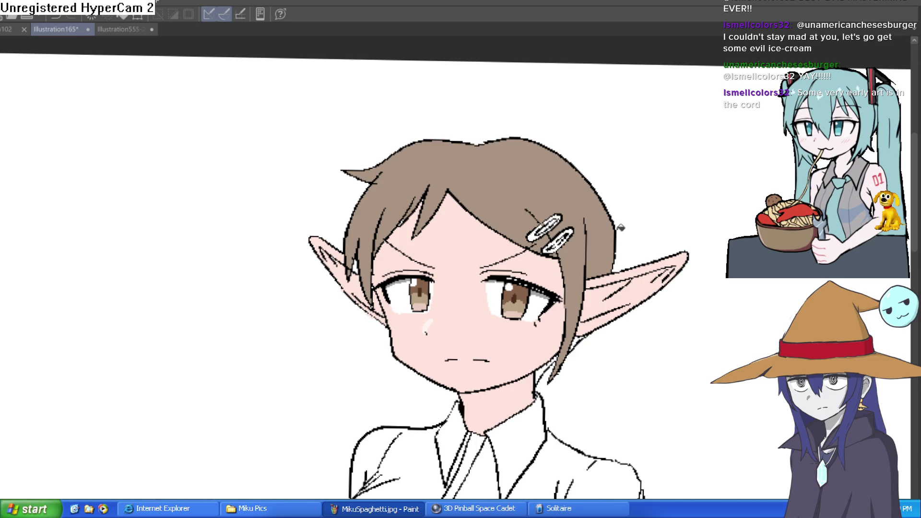
left_click_drag(649, 251, 606, 242)
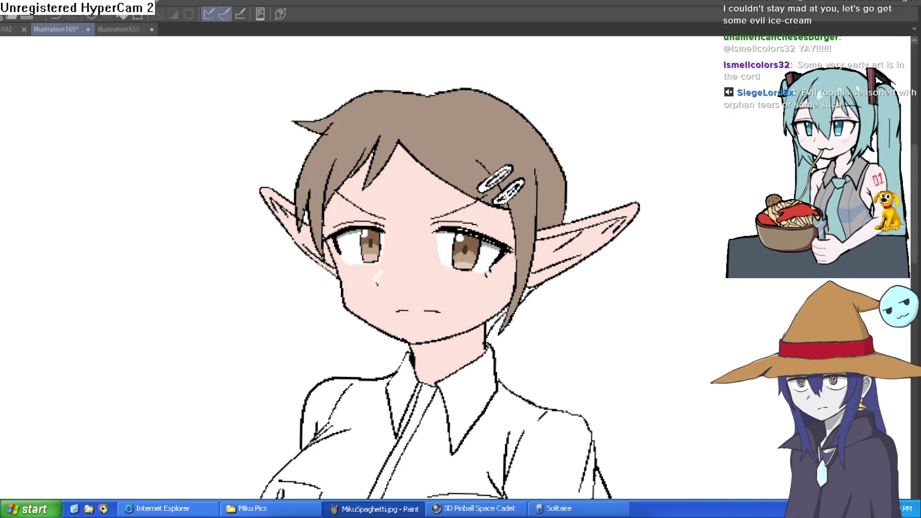
scroll(528, 376, "down", 3)
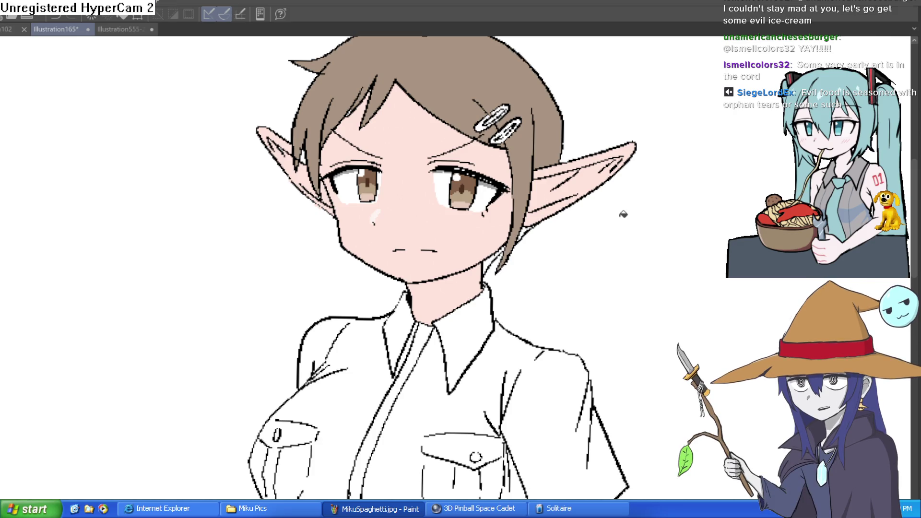
scroll(621, 212, "down", 5)
left_click_drag(606, 309, 643, 223)
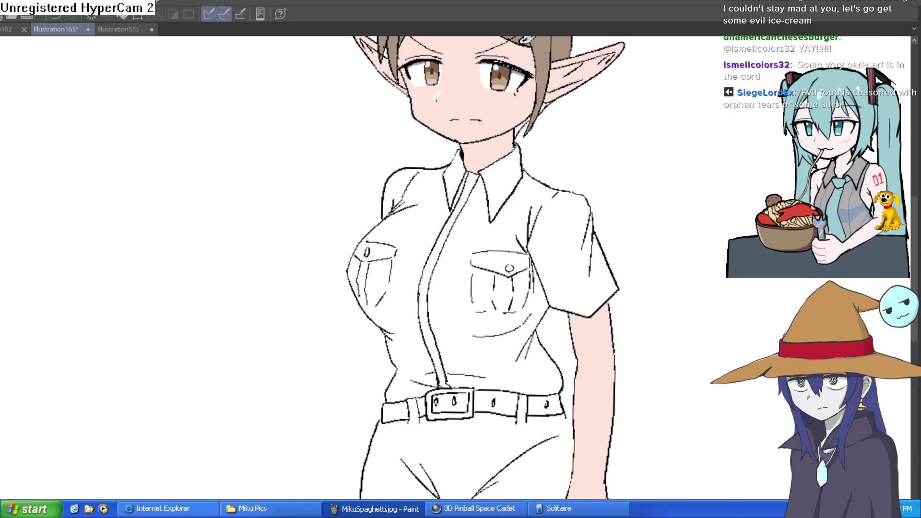
left_click_drag(580, 126, 545, 179)
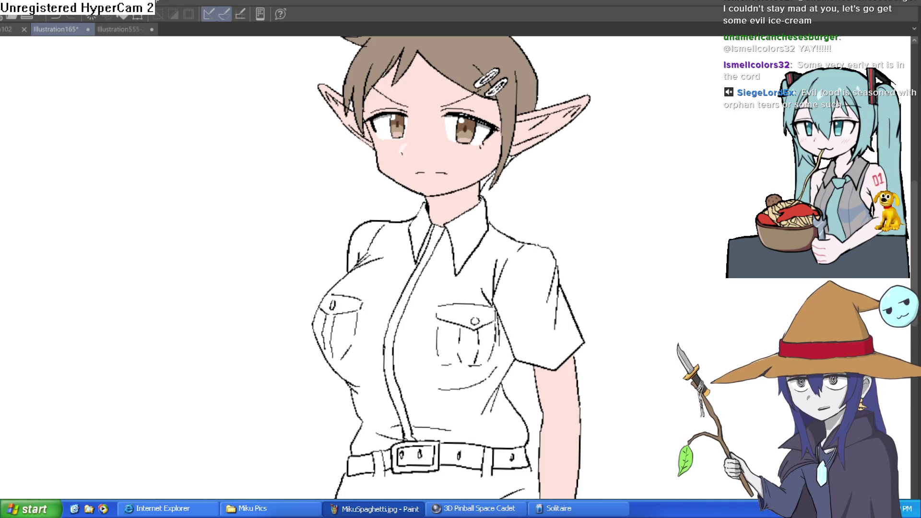
Fill the right half of the shirt blue after undoing two wrong-colour attempts
left_click(458, 276)
key("ctrl+z")
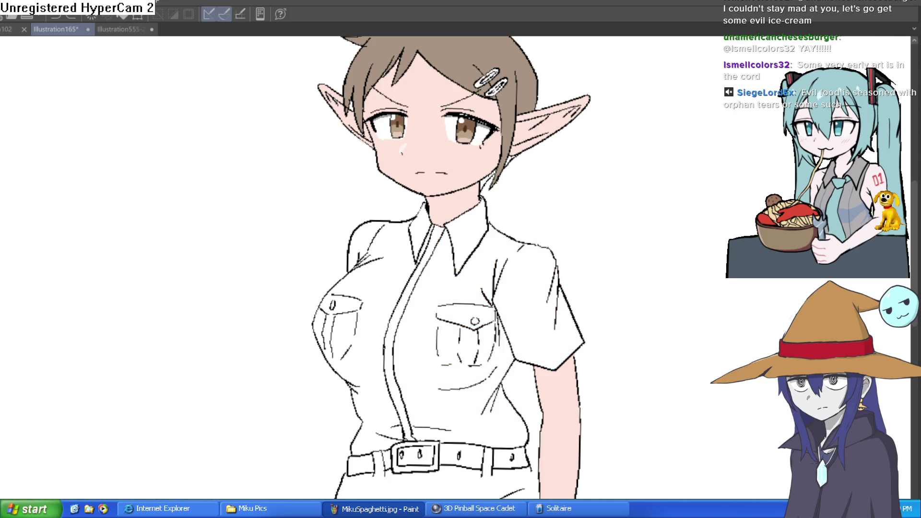
left_click(481, 263)
key("ctrl+z")
left_click(431, 294)
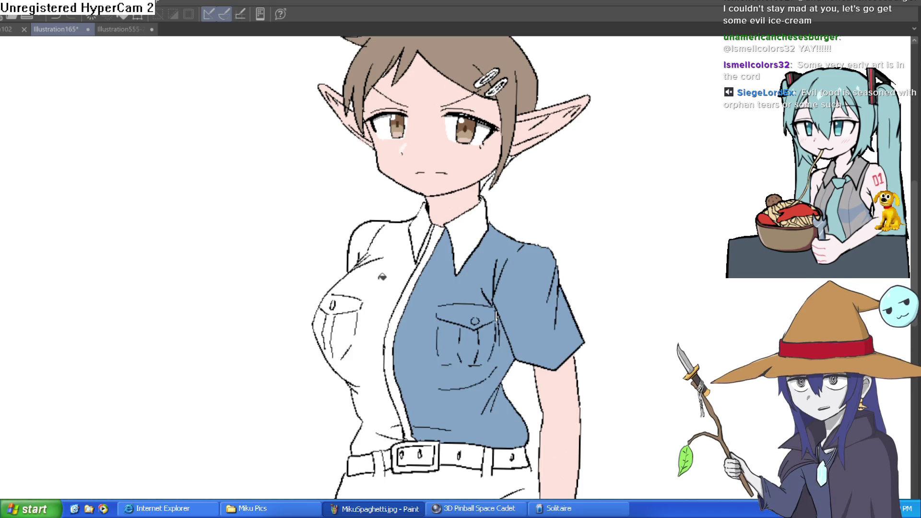
Fill the left half, shoulder, chest and pocket patches blue, leaving collar and placket white
left_click(396, 234)
left_click(370, 228)
left_click(329, 322)
left_click(329, 336)
left_click(345, 305)
left_click(330, 303)
left_click(330, 352)
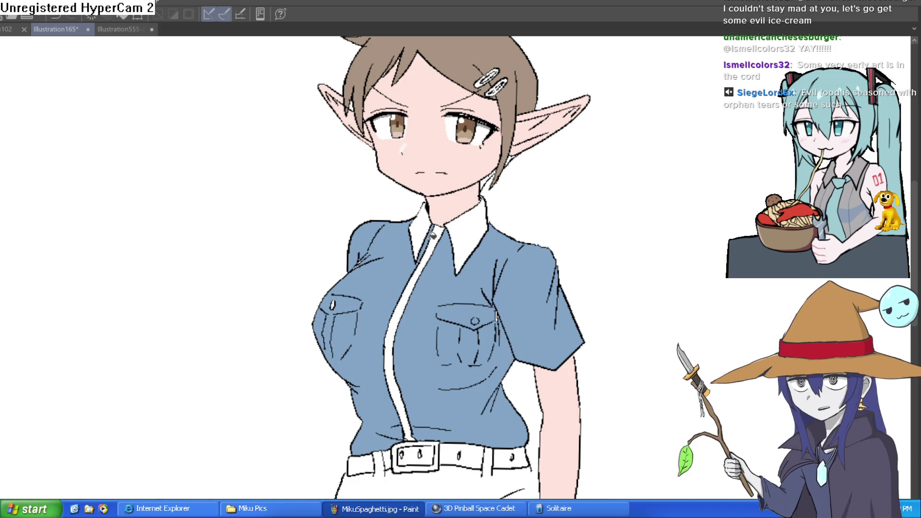
left_click_drag(458, 259, 438, 288)
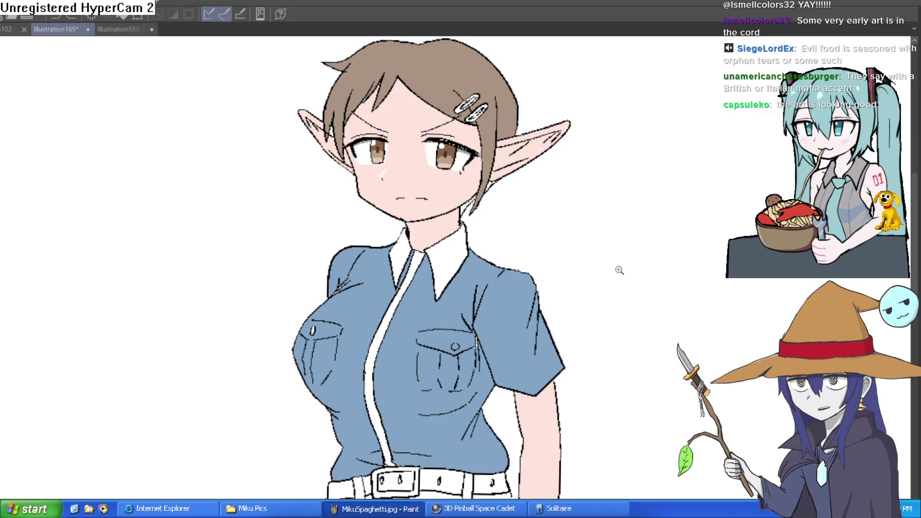
mouse_move(620, 270)
left_mouse_down()
mouse_move(582, 215)
mouse_move(563, 211)
mouse_move(564, 261)
left_mouse_up()
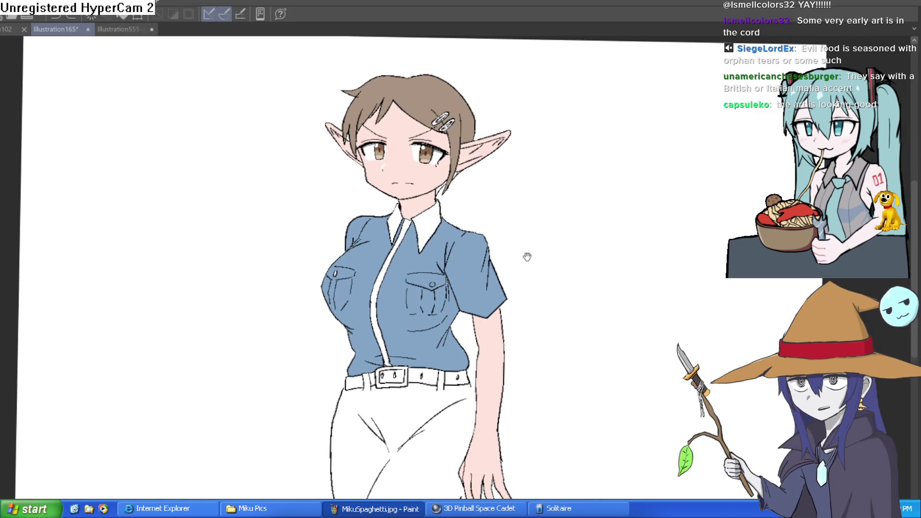
scroll(528, 257, "up", 3)
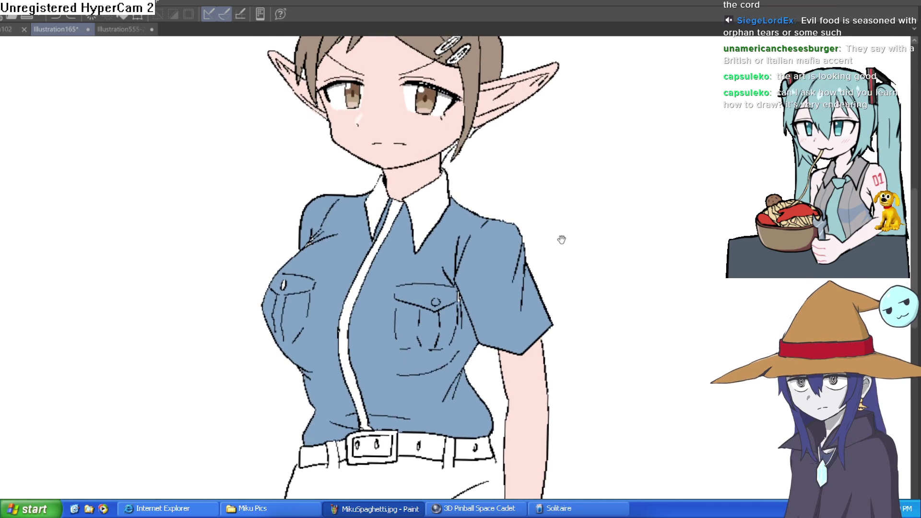
left_click_drag(562, 237, 561, 258)
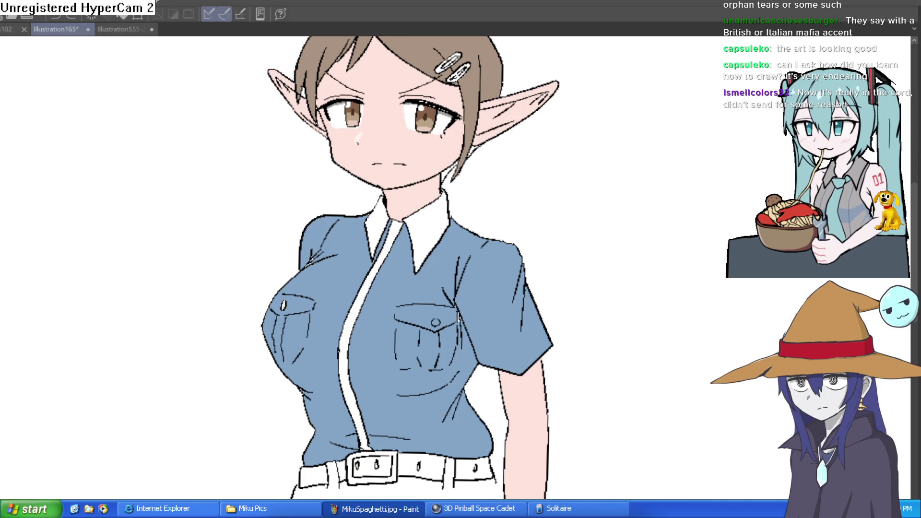
key("ctrl+z")
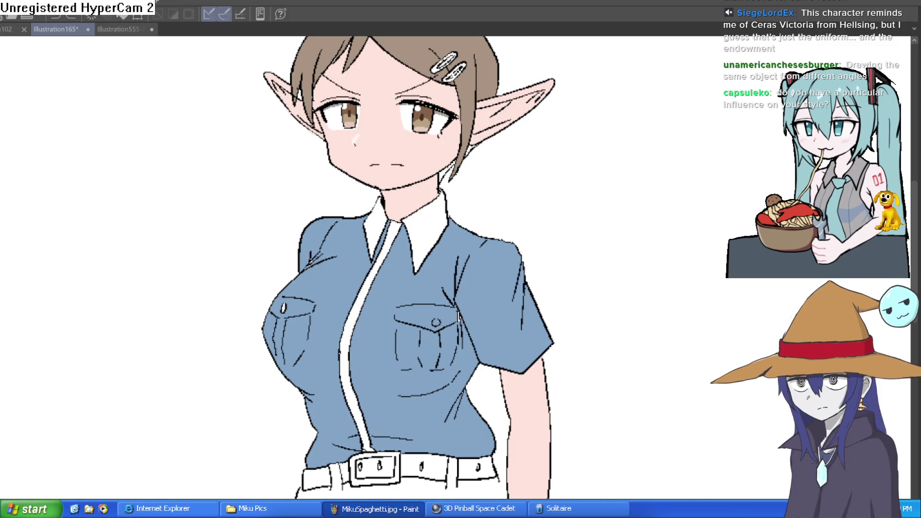
scroll(494, 309, "down", 3)
Reframe the figure, then undo the practice circle and its guide arcs
mouse_move(493, 309)
left_mouse_down()
mouse_move(592, 267)
mouse_move(471, 245)
left_mouse_up()
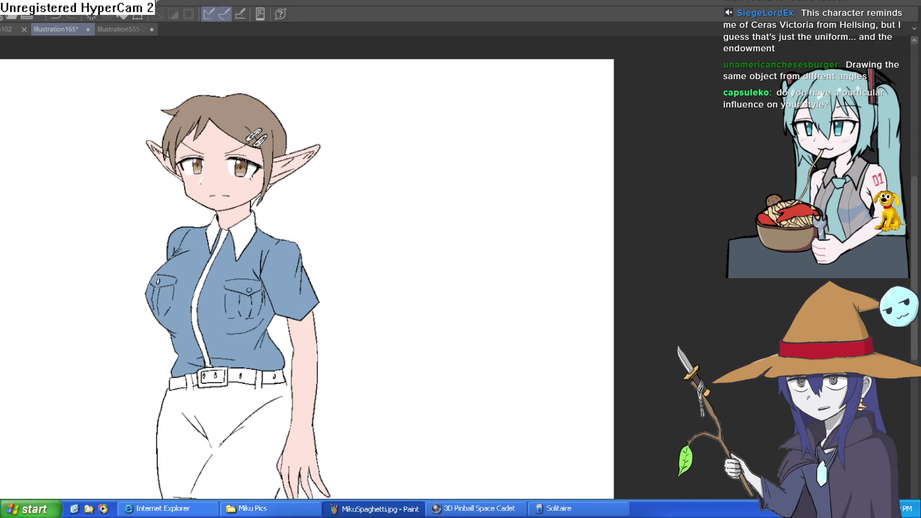
scroll(525, 136, "up", 3)
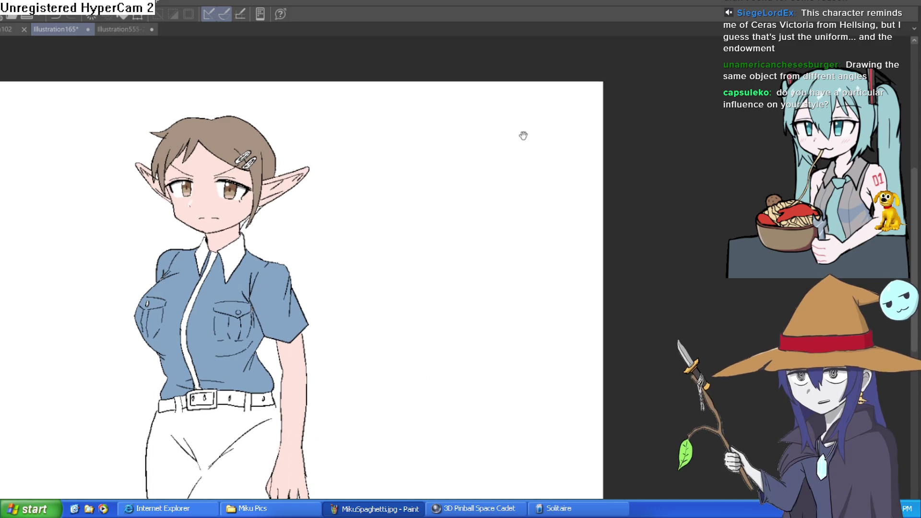
mouse_move(507, 136)
left_mouse_down()
mouse_move(405, 148)
mouse_move(499, 214)
mouse_move(473, 107)
mouse_move(432, 185)
mouse_move(500, 94)
mouse_move(390, 162)
mouse_move(530, 140)
mouse_move(497, 87)
mouse_move(401, 140)
mouse_move(540, 143)
mouse_move(498, 89)
mouse_move(467, 226)
left_mouse_up()
key("ctrl+z")
key("ctrl+z")
key("ctrl+z")
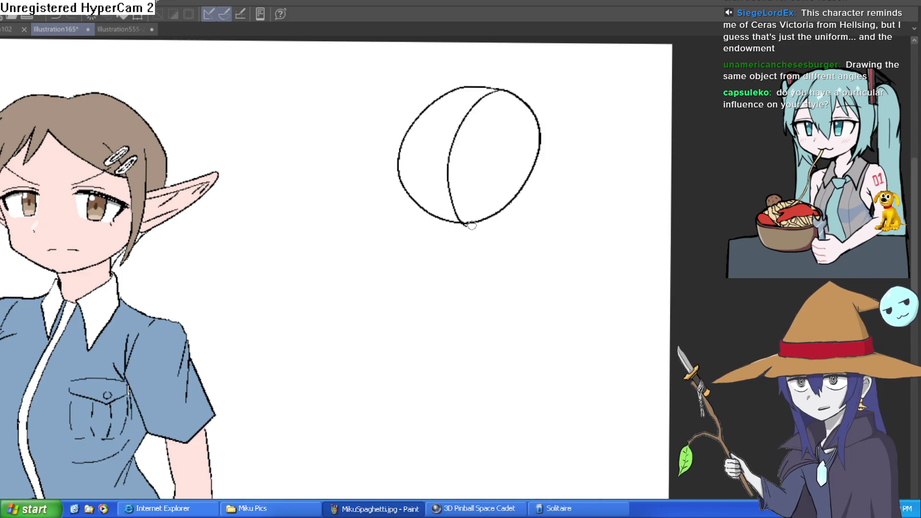
left_click_drag(400, 155, 545, 146)
key("ctrl+z")
key("ctrl+z")
key("ctrl+z")
Draw a freehand circle on the blank canvas, then zoom back onto the elf girl's face
mouse_move(496, 90)
left_mouse_down()
mouse_move(407, 127)
mouse_move(535, 189)
mouse_move(489, 83)
mouse_move(498, 89)
left_mouse_up()
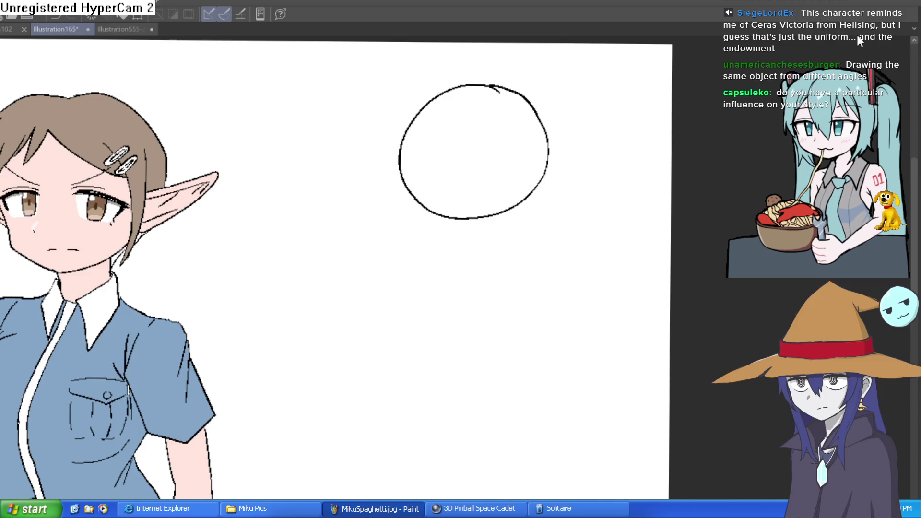
left_click_drag(477, 140, 469, 154)
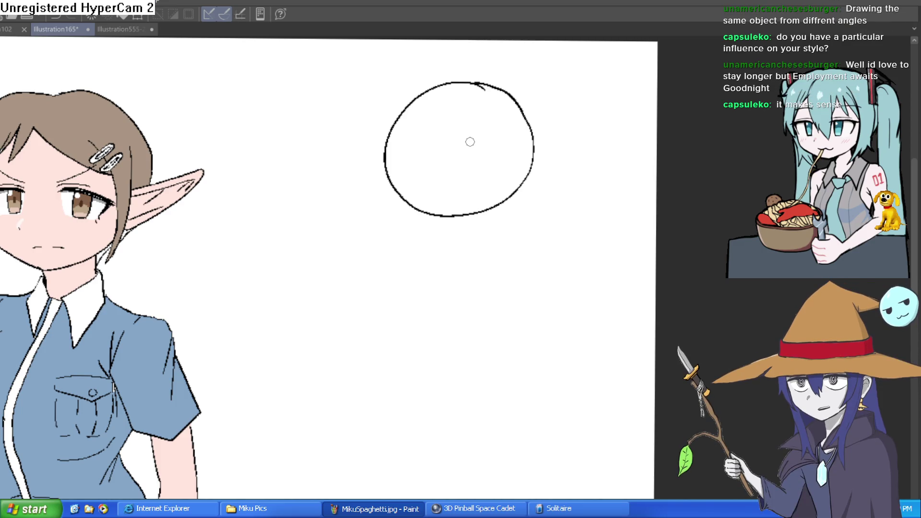
mouse_move(222, 253)
left_mouse_down()
mouse_move(381, 203)
mouse_move(387, 210)
left_mouse_up()
scroll(388, 211, "up", 3)
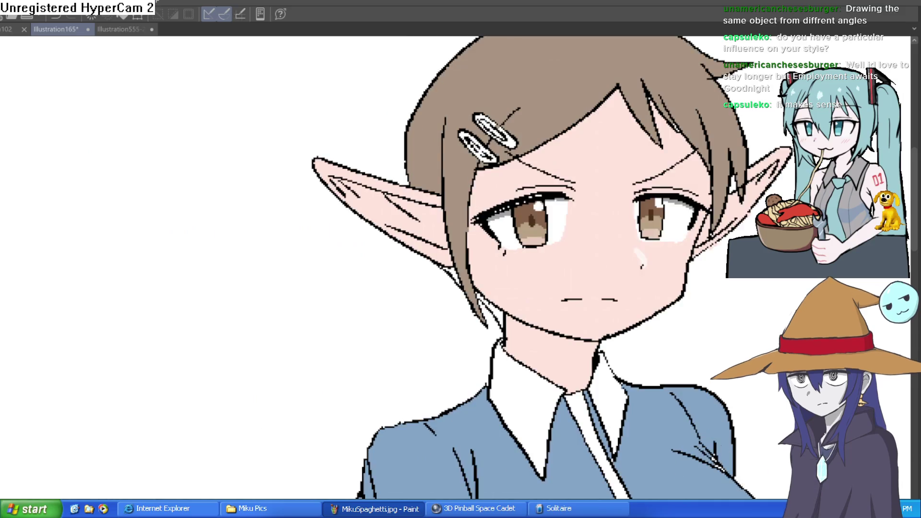
Mirror the canvas to check the face, restore it, and draw a test zigzag beside the ear
key("h")
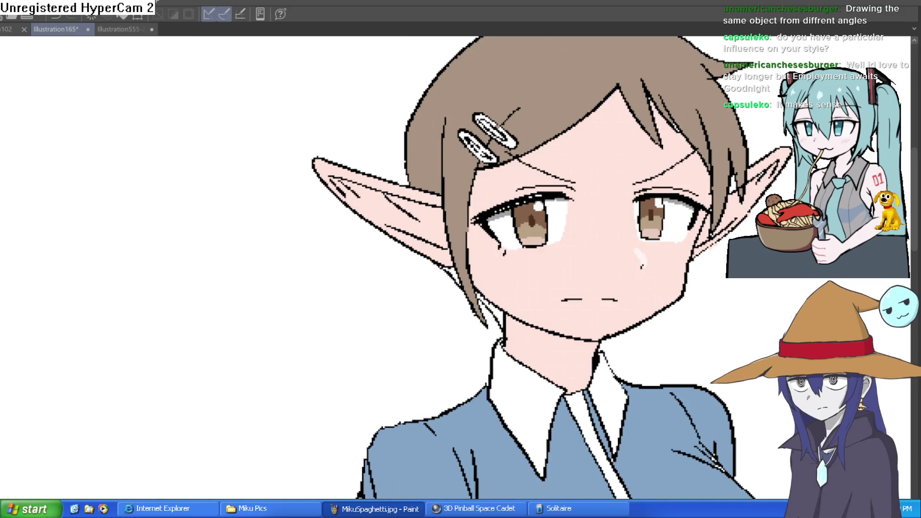
key("h")
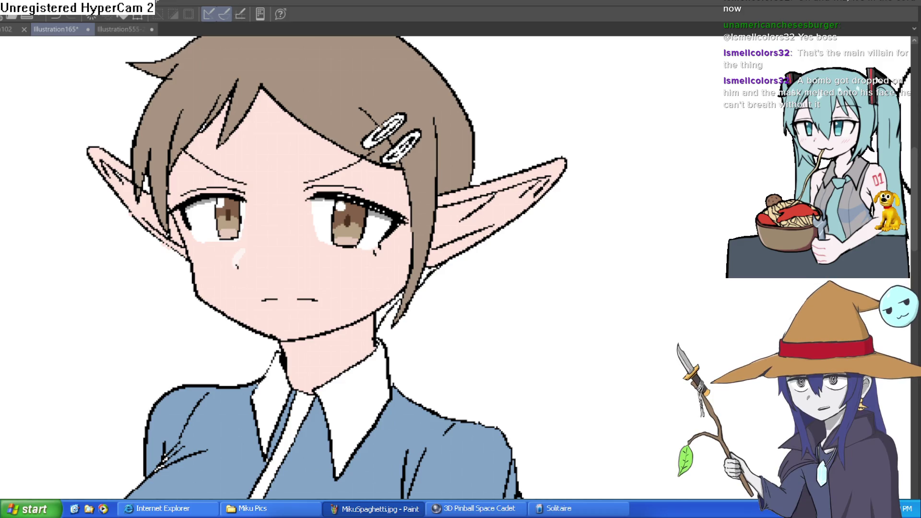
left_click_drag(597, 336, 677, 269)
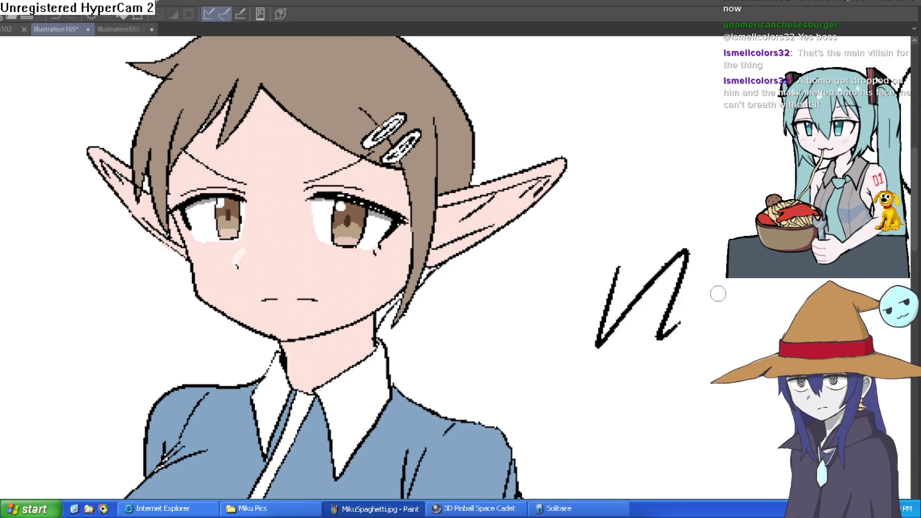
Undo the scribble, zoom onto the empty circle and draw a vertical guide curve down it
key("ctrl+z")
scroll(620, 220, "down", 5)
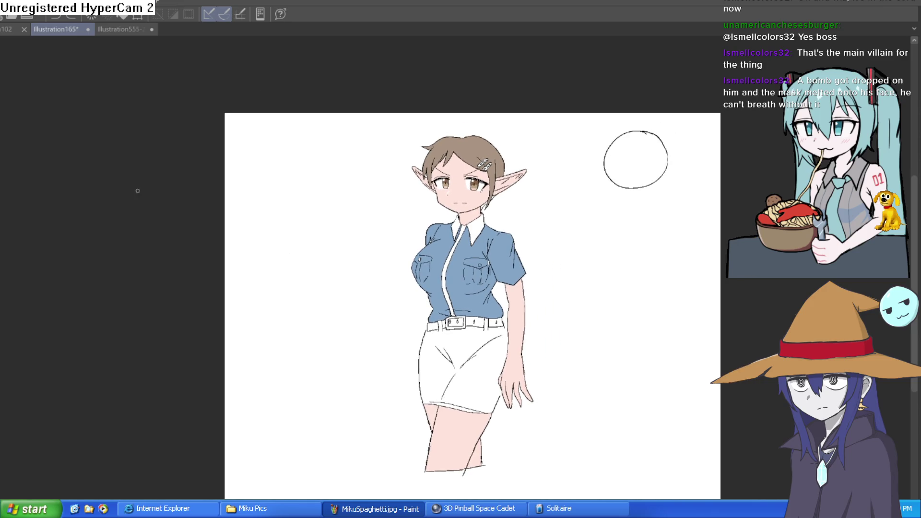
mouse_move(645, 240)
left_mouse_down()
mouse_move(629, 275)
mouse_move(619, 239)
left_mouse_up()
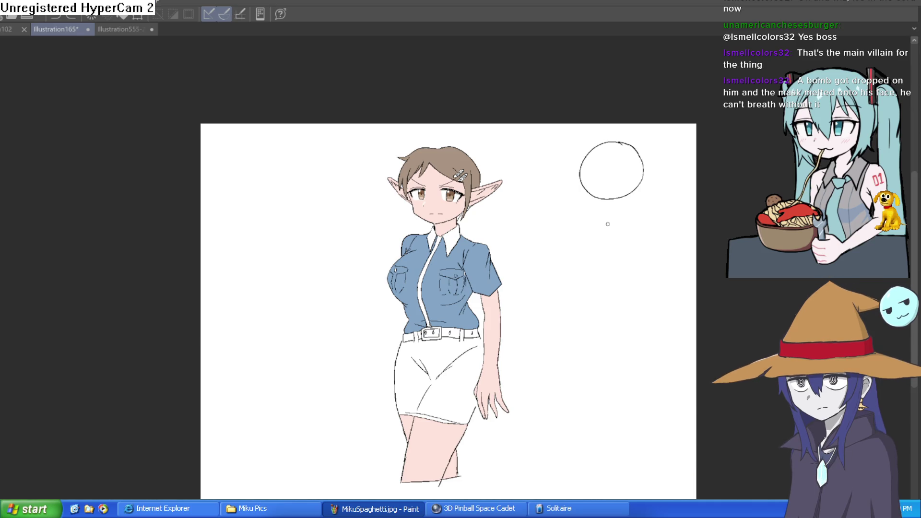
scroll(523, 281, "up", 3)
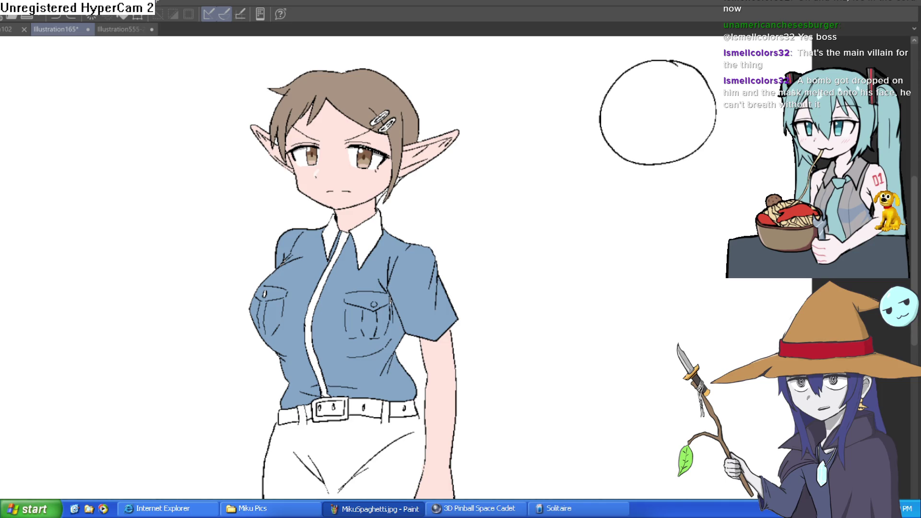
left_click_drag(612, 230, 485, 269)
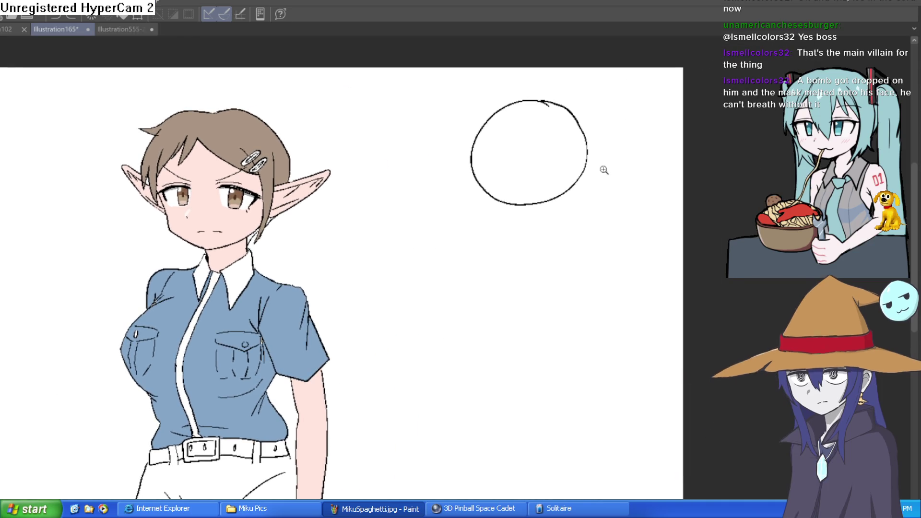
scroll(547, 104, "up", 4)
mouse_move(542, 70)
left_mouse_down()
mouse_move(514, 86)
mouse_move(544, 304)
left_mouse_up()
Sketch a horizontal guide line, the cap's lower curve and an extended brim over the circle
left_click_drag(380, 207, 681, 164)
mouse_move(359, 143)
left_mouse_down()
mouse_move(382, 210)
mouse_move(384, 252)
mouse_move(511, 303)
left_mouse_up()
mouse_move(446, 140)
left_mouse_down()
mouse_move(509, 305)
mouse_move(599, 238)
mouse_move(631, 163)
mouse_move(697, 144)
mouse_move(598, 253)
left_mouse_up()
mouse_move(600, 173)
left_mouse_down()
mouse_move(703, 136)
mouse_move(637, 232)
mouse_move(613, 128)
mouse_move(437, 94)
mouse_move(361, 216)
left_mouse_up()
key("asciicircum")
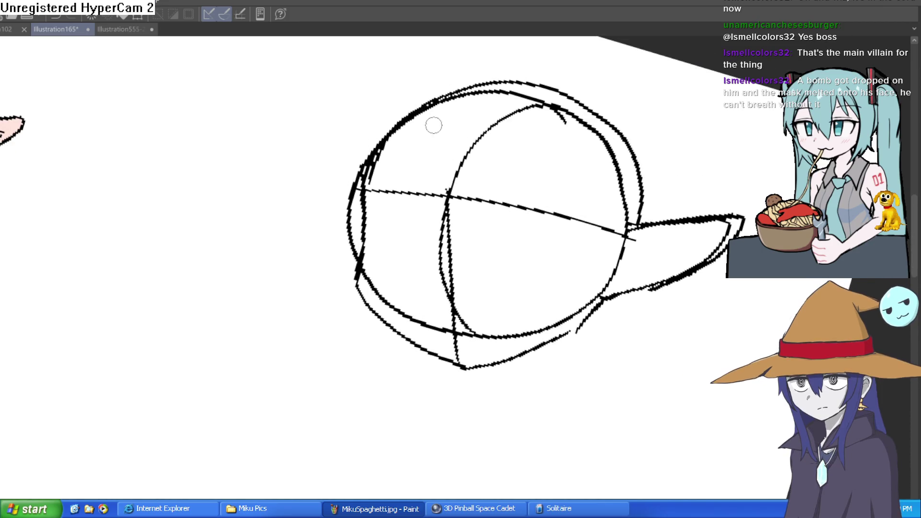
left_click_drag(430, 184, 416, 149)
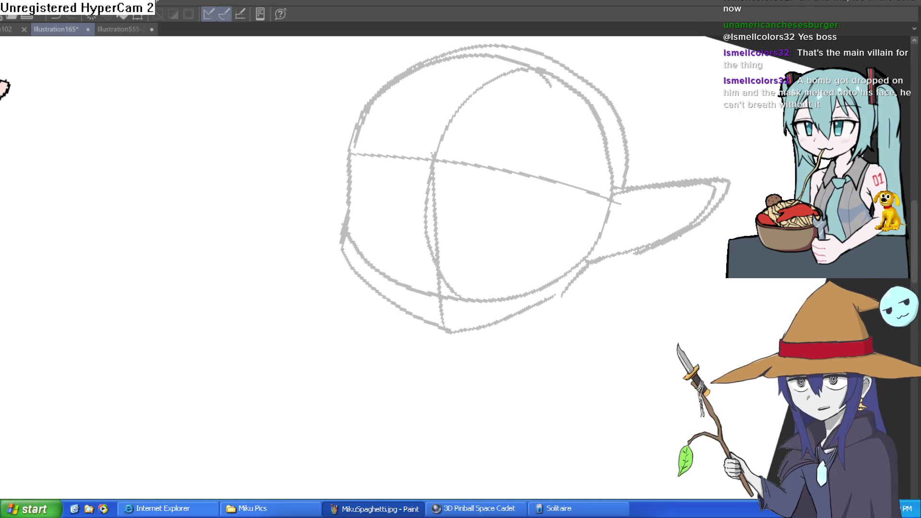
scroll(108, 212, "down", 3)
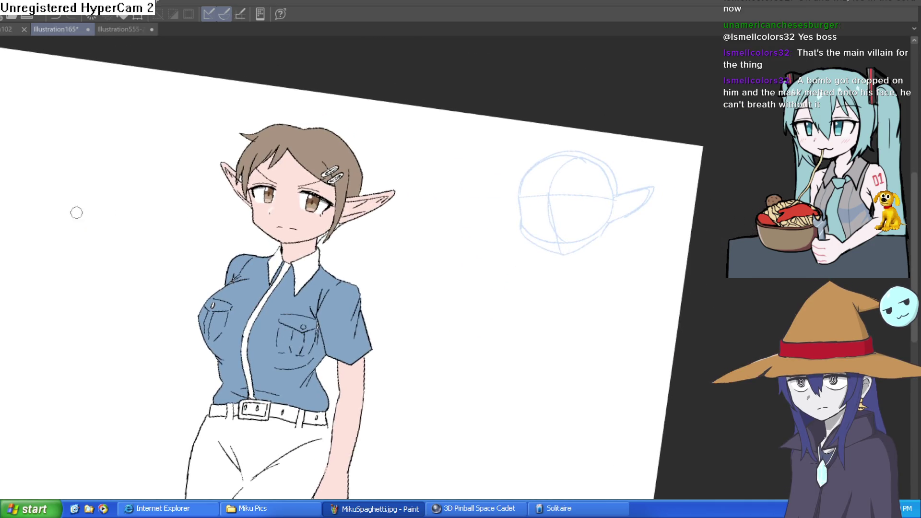
Ink the black outline down the head's left side and along the chin
scroll(509, 192, "up", 5)
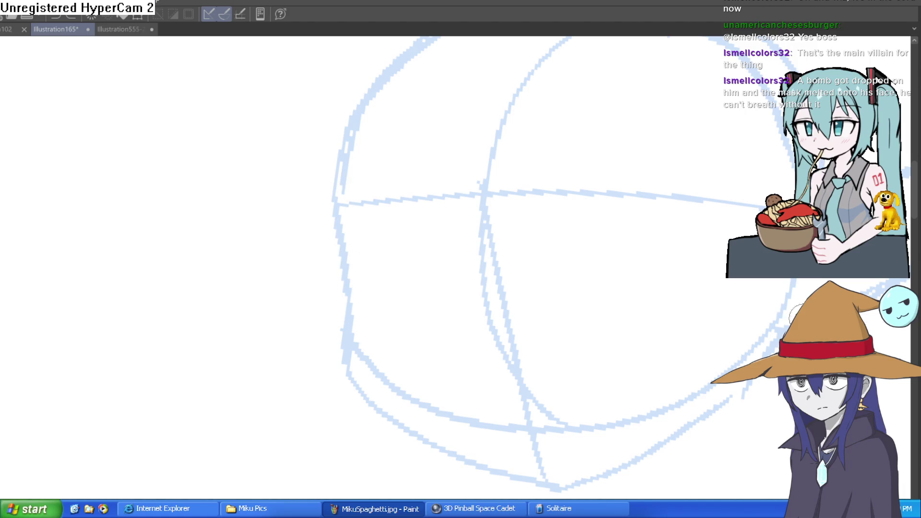
mouse_move(348, 190)
left_mouse_down()
mouse_move(360, 284)
mouse_move(423, 434)
mouse_move(546, 465)
mouse_move(664, 422)
mouse_move(777, 329)
left_mouse_up()
left_click_drag(569, 216, 525, 325)
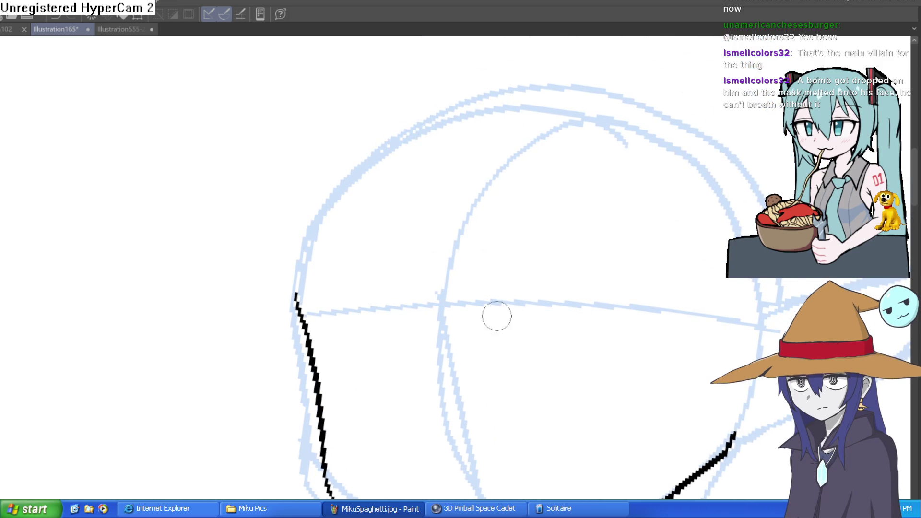
left_click_drag(317, 360, 338, 160)
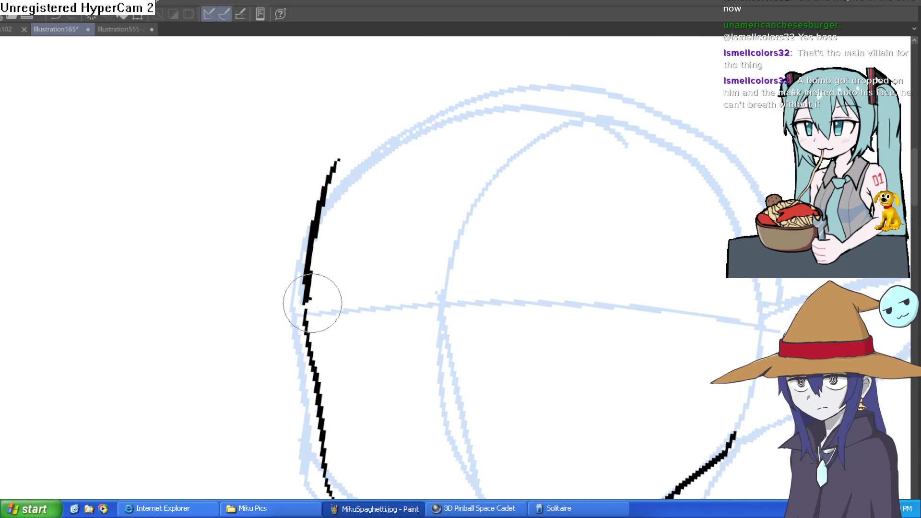
Ink the jaw curve rising to the right and a stroke down from the cap's top
scroll(460, 211, "down", 5)
left_click_drag(502, 211, 552, 239)
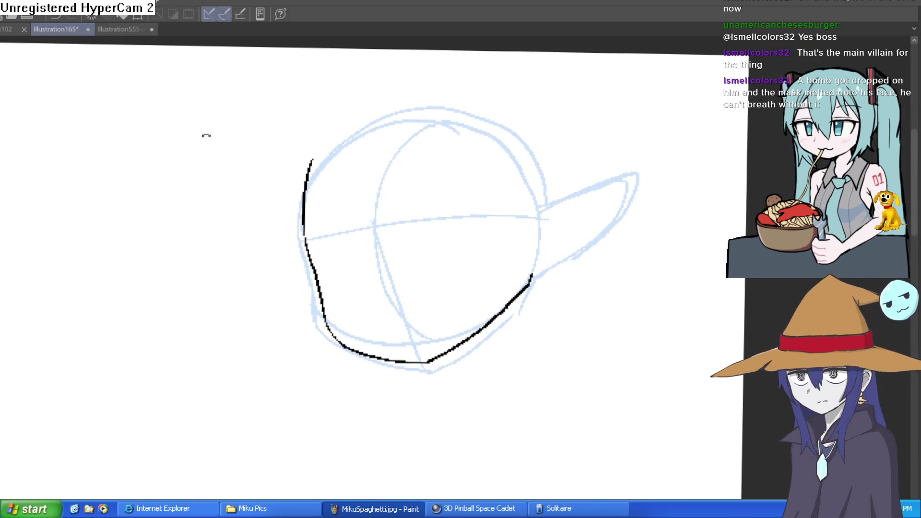
left_click_drag(166, 132, 449, 202)
scroll(448, 202, "up", 5)
mouse_move(390, 238)
left_mouse_down()
mouse_move(576, 138)
mouse_move(384, 254)
mouse_move(362, 206)
mouse_move(259, 304)
mouse_move(381, 195)
left_mouse_up()
mouse_move(518, 168)
left_mouse_down()
mouse_move(560, 331)
mouse_move(634, 311)
left_mouse_up()
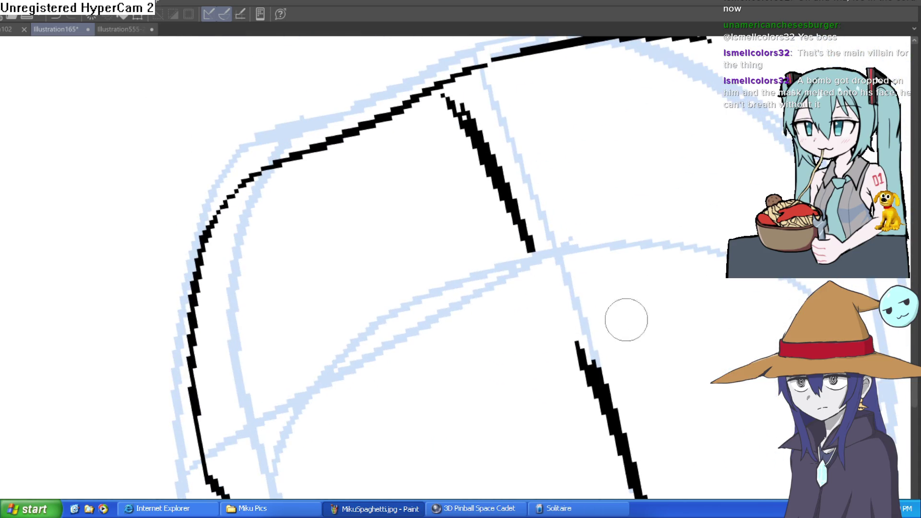
left_click_drag(632, 376, 528, 207)
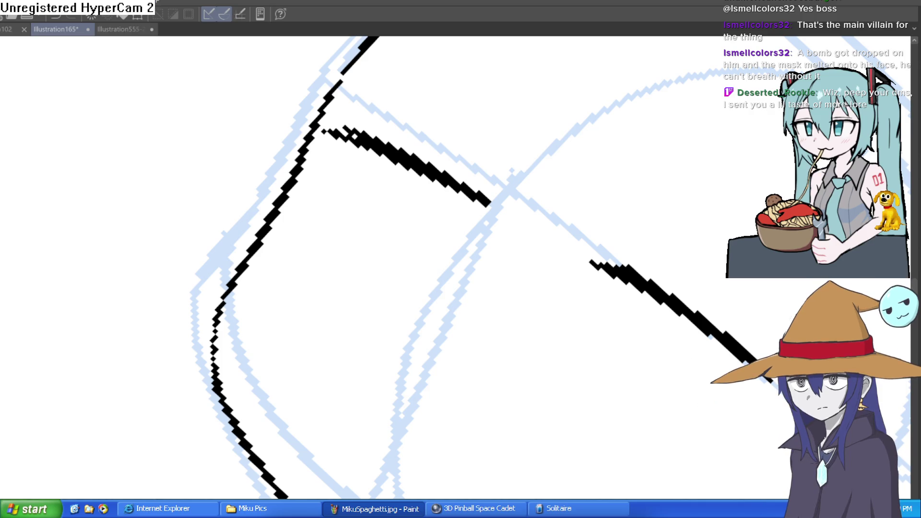
Draw iris loops and lower eyelid curves under both eyes, extending the right eye's upper line
scroll(658, 113, "down", 10)
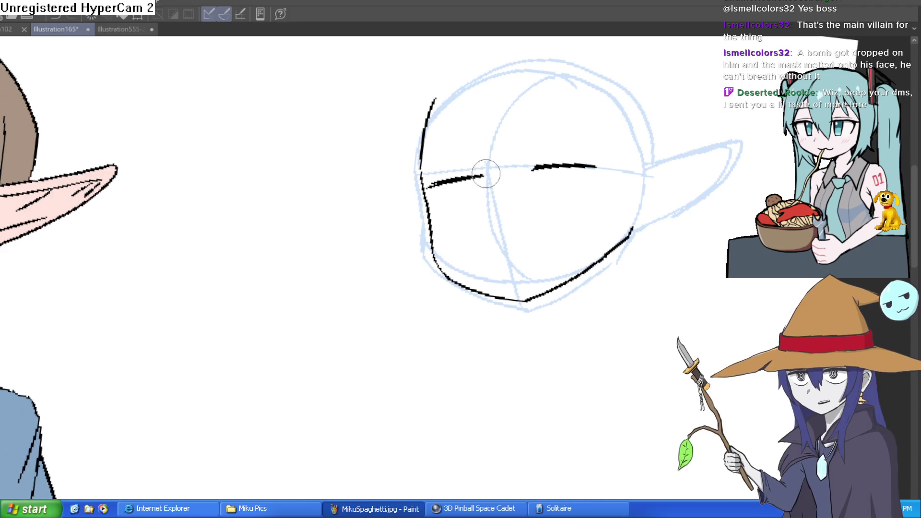
mouse_move(653, 151)
left_mouse_down()
mouse_move(687, 179)
mouse_move(559, 154)
left_mouse_up()
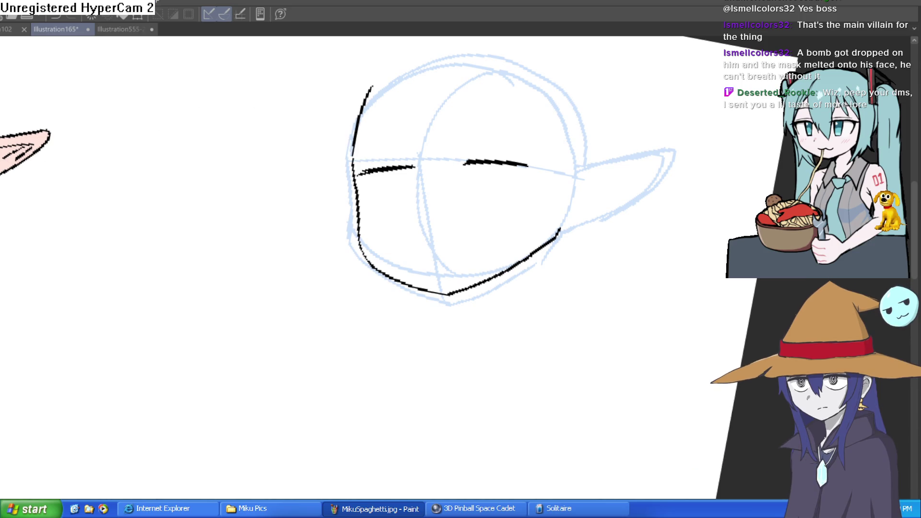
mouse_move(504, 139)
left_mouse_down()
mouse_move(558, 177)
mouse_move(546, 155)
left_mouse_up()
scroll(535, 173, "up", 5)
mouse_move(459, 143)
left_mouse_down()
mouse_move(453, 157)
mouse_move(511, 149)
left_mouse_up()
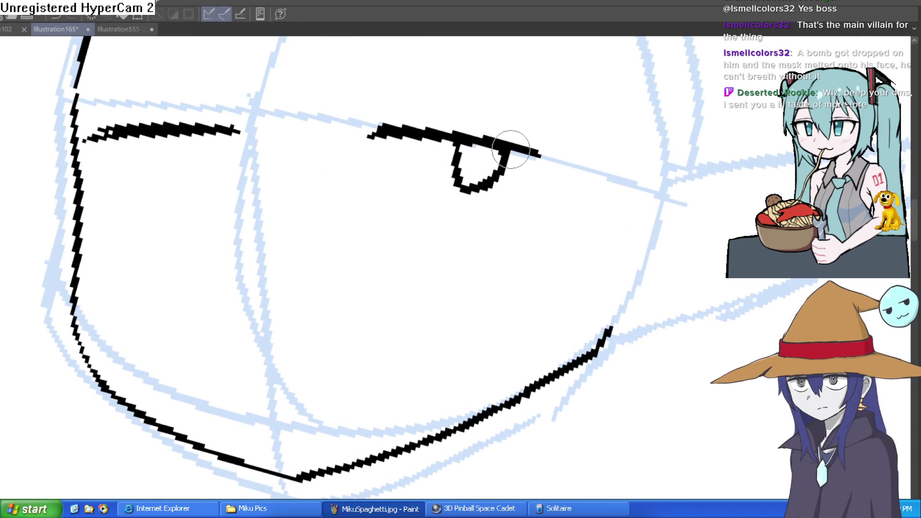
mouse_move(162, 136)
left_mouse_down()
mouse_move(173, 165)
mouse_move(207, 138)
left_mouse_up()
mouse_move(103, 198)
left_mouse_down()
mouse_move(161, 233)
mouse_move(227, 188)
left_mouse_up()
mouse_move(374, 185)
left_mouse_down()
mouse_move(381, 200)
mouse_move(536, 197)
left_mouse_up()
mouse_move(540, 155)
left_mouse_down()
mouse_move(558, 159)
mouse_move(556, 173)
left_mouse_up()
mouse_move(617, 175)
left_mouse_down()
mouse_move(493, 113)
mouse_move(527, 133)
left_mouse_up()
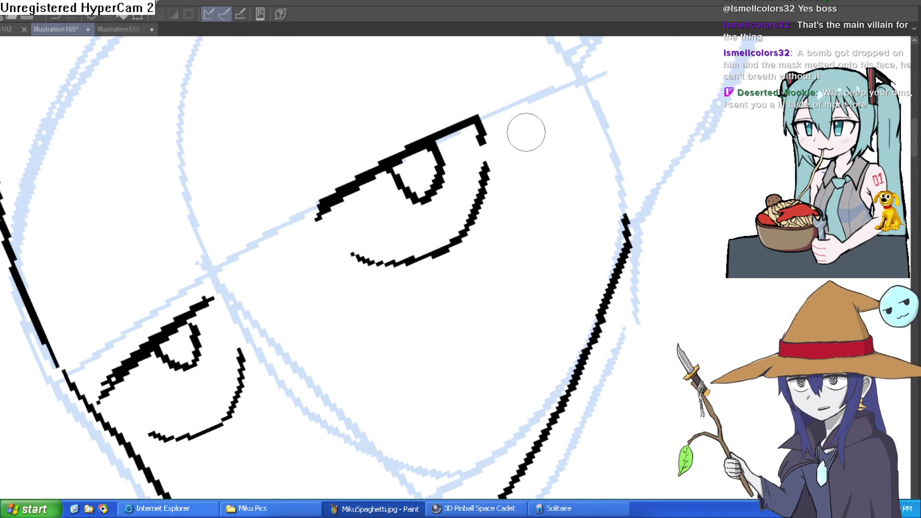
mouse_move(456, 127)
left_mouse_down()
mouse_move(510, 96)
mouse_move(486, 120)
mouse_move(629, 168)
mouse_move(547, 150)
left_mouse_up()
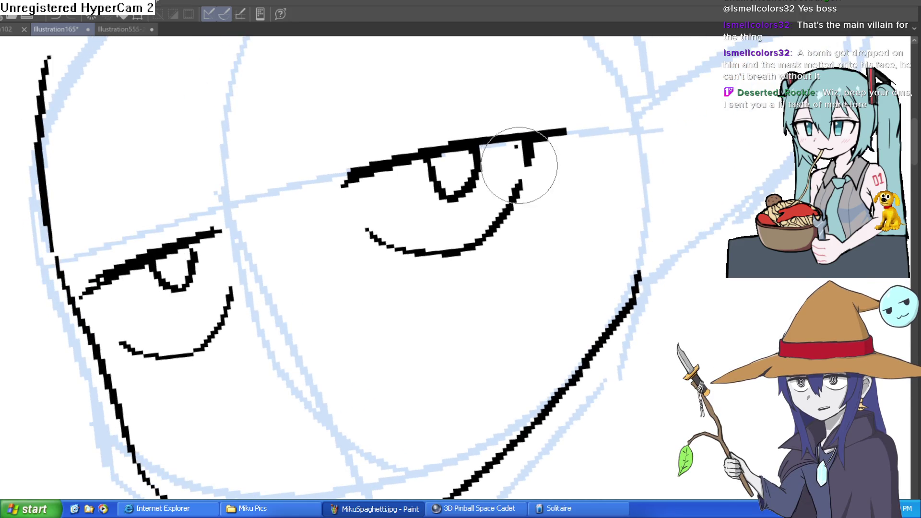
Undo a stray dot, thicken the left eye's outer corner, then undo those eye strokes
key("ctrl+z")
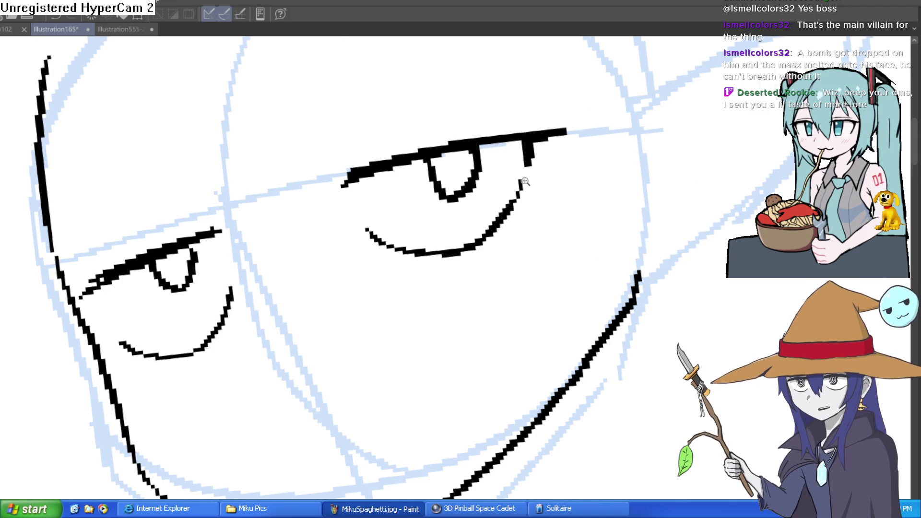
scroll(533, 181, "down", 5)
mouse_move(614, 191)
left_mouse_down()
mouse_move(616, 201)
mouse_move(600, 198)
left_mouse_up()
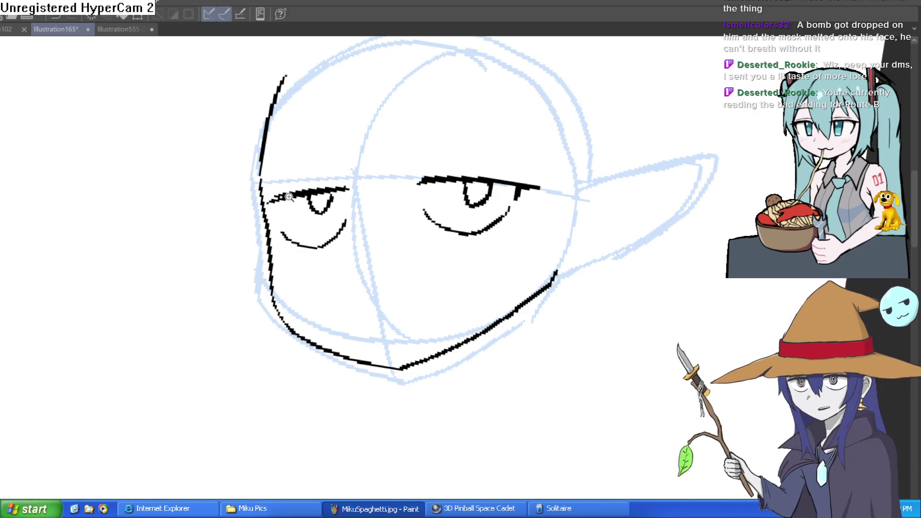
scroll(276, 200, "up", 3)
left_click_drag(263, 197, 273, 267)
mouse_move(234, 212)
left_mouse_down()
mouse_move(269, 198)
mouse_move(233, 221)
left_mouse_up()
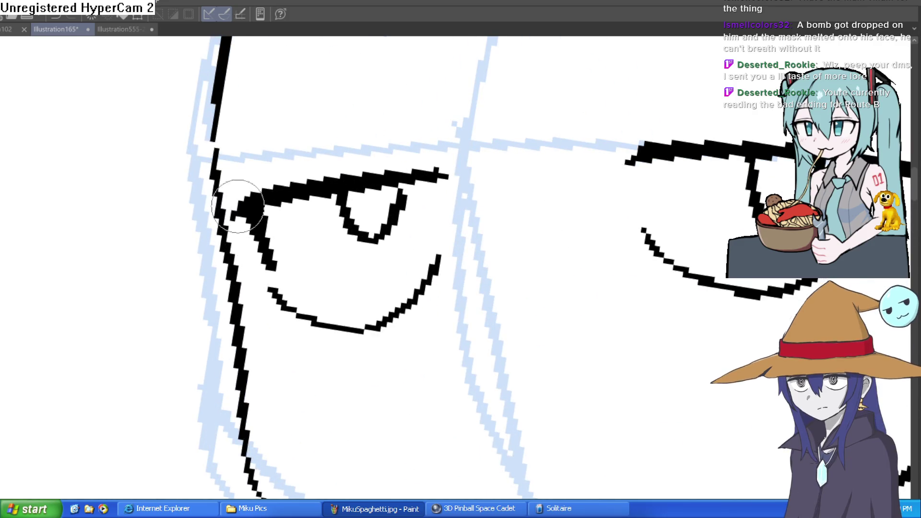
left_click_drag(503, 169, 456, 193)
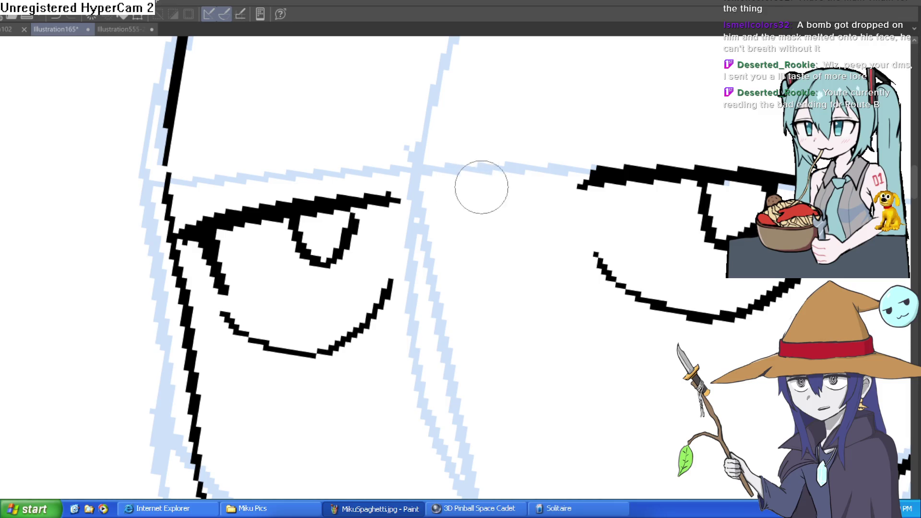
left_click_drag(506, 216, 492, 235)
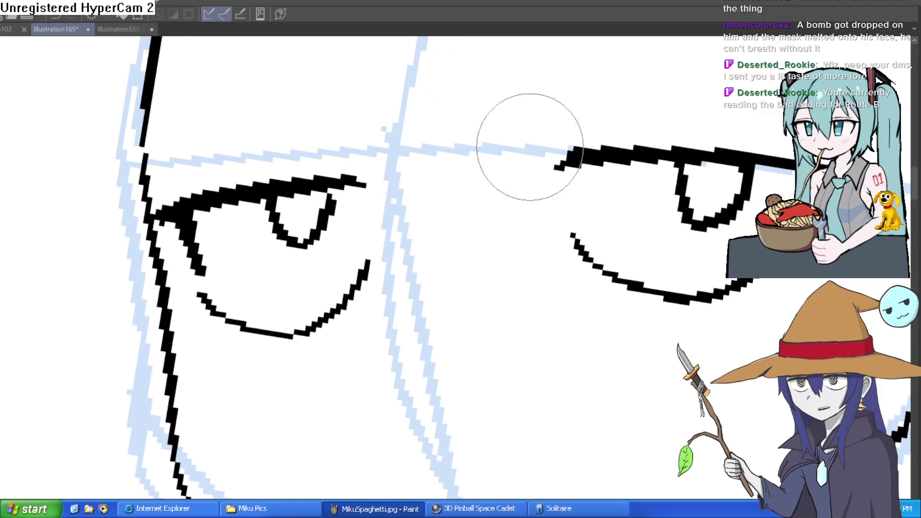
key("ctrl+z")
Ink the left jawline and erase parts of it to make it thin and broken
scroll(695, 157, "down", 5)
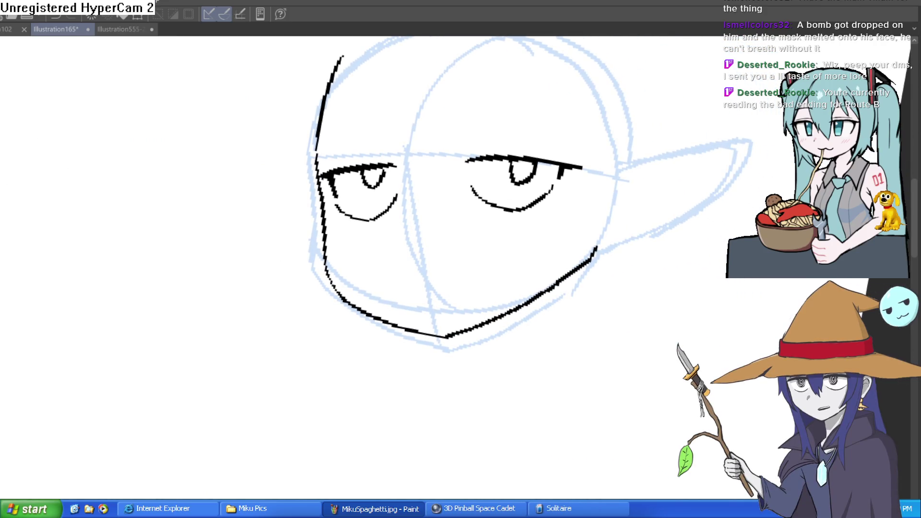
left_click_drag(327, 188, 315, 170)
mouse_move(312, 213)
left_mouse_down()
mouse_move(379, 306)
mouse_move(430, 320)
left_mouse_up()
mouse_move(313, 216)
left_mouse_down()
mouse_move(350, 305)
mouse_move(477, 324)
left_mouse_up()
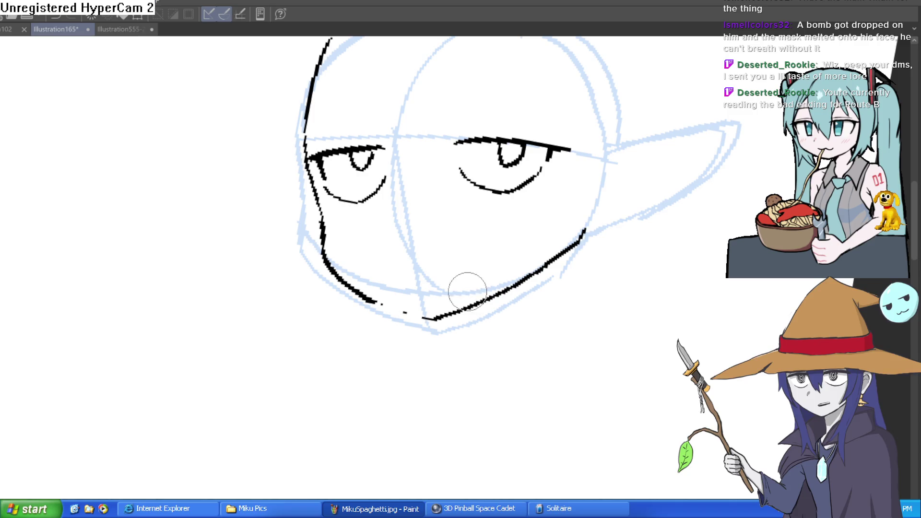
scroll(634, 150, "up", 1)
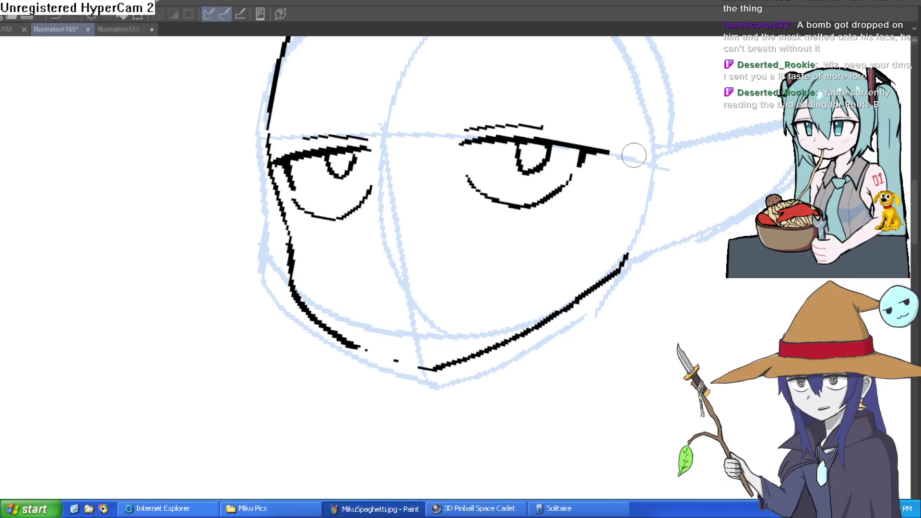
scroll(614, 253, "up", 1)
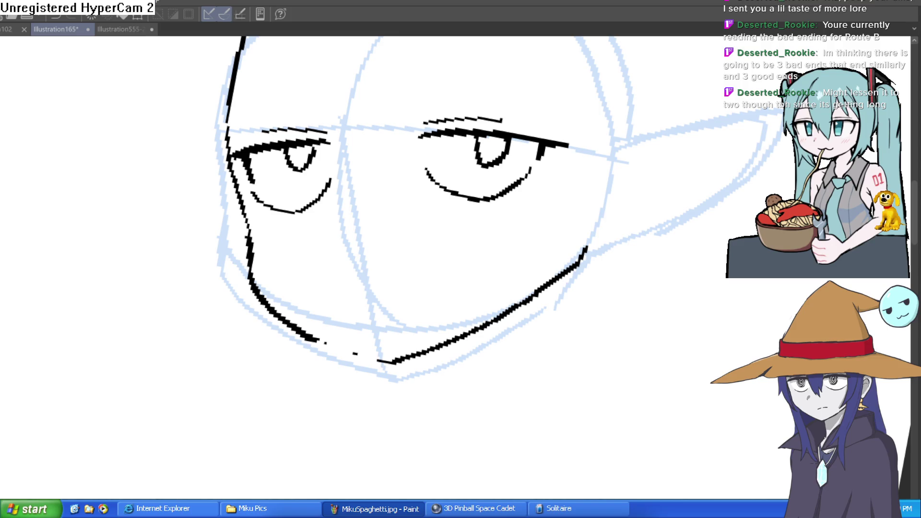
Sketch a small fang under the mouth line while tilting the view to angle the mouth
left_click_drag(156, 366, 164, 364)
scroll(533, 304, "down", 5)
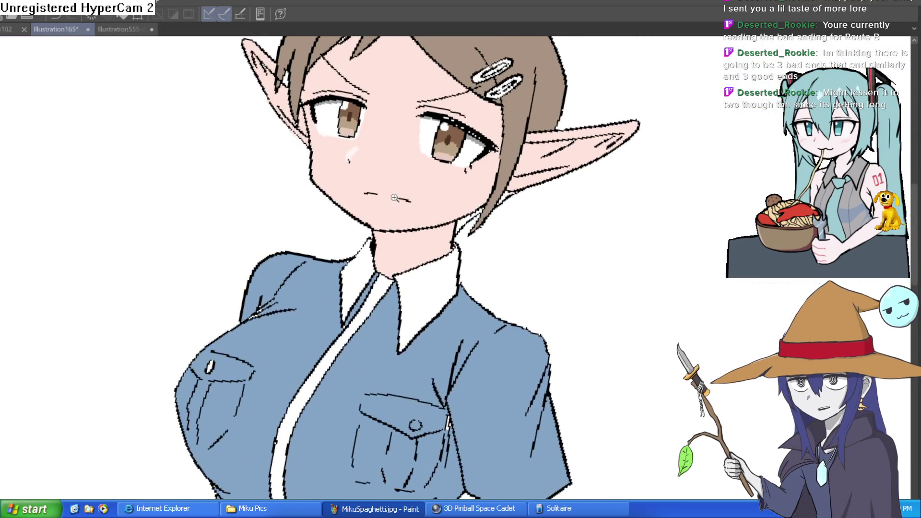
scroll(435, 216, "up", 8)
left_click_drag(425, 214, 469, 212)
scroll(506, 211, "down", 5)
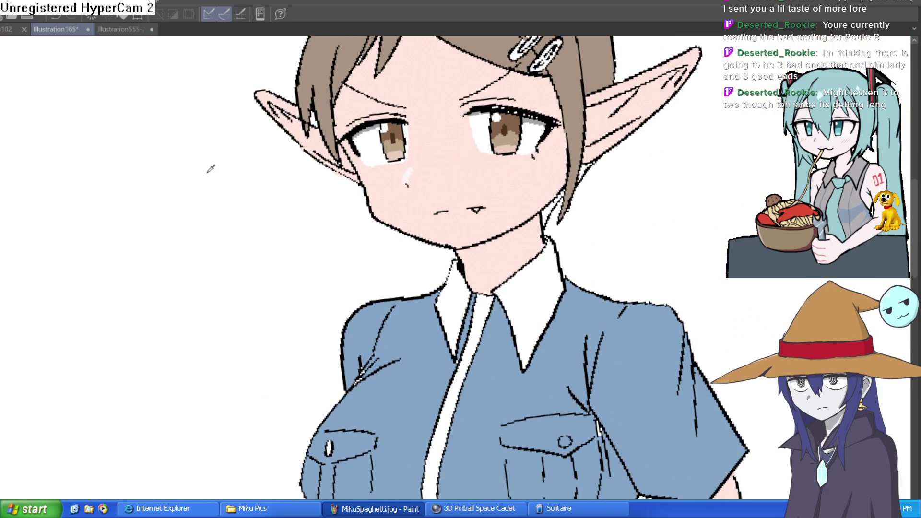
scroll(459, 202, "up", 5)
left_click_drag(557, 171, 565, 226)
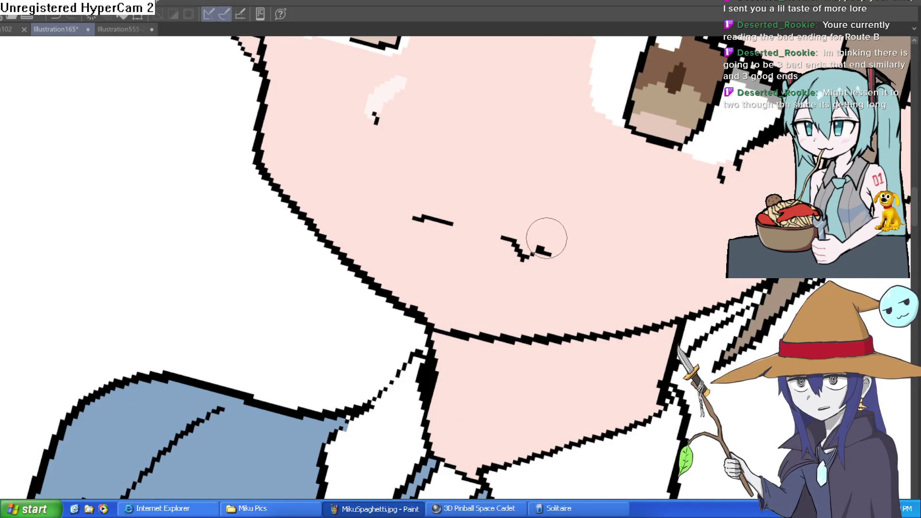
scroll(584, 213, "down", 5)
left_click_drag(584, 213, 637, 199)
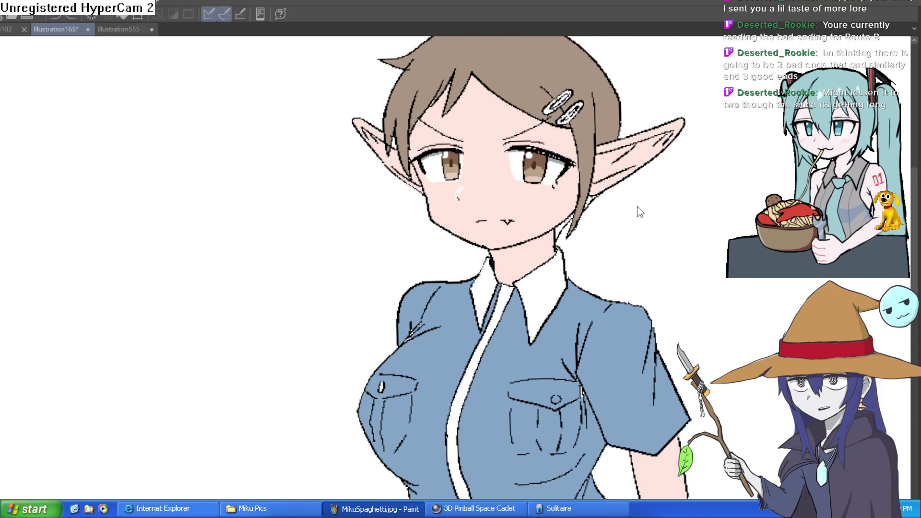
Zoom in on the mouth and draw a V-shaped fang under the right mouth line
left_click_drag(514, 203, 541, 202)
left_click(540, 202)
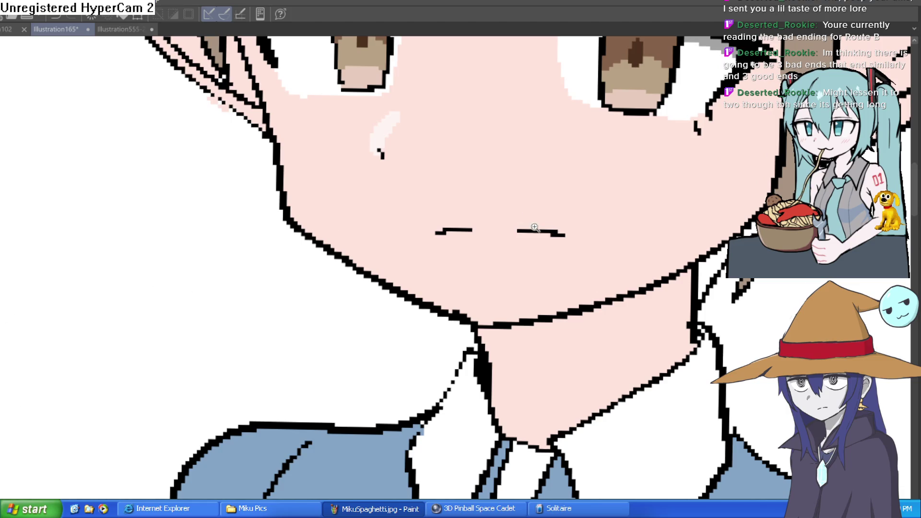
scroll(530, 222, "up", 3)
mouse_move(508, 258)
left_mouse_down()
mouse_move(537, 272)
mouse_move(551, 252)
left_mouse_up()
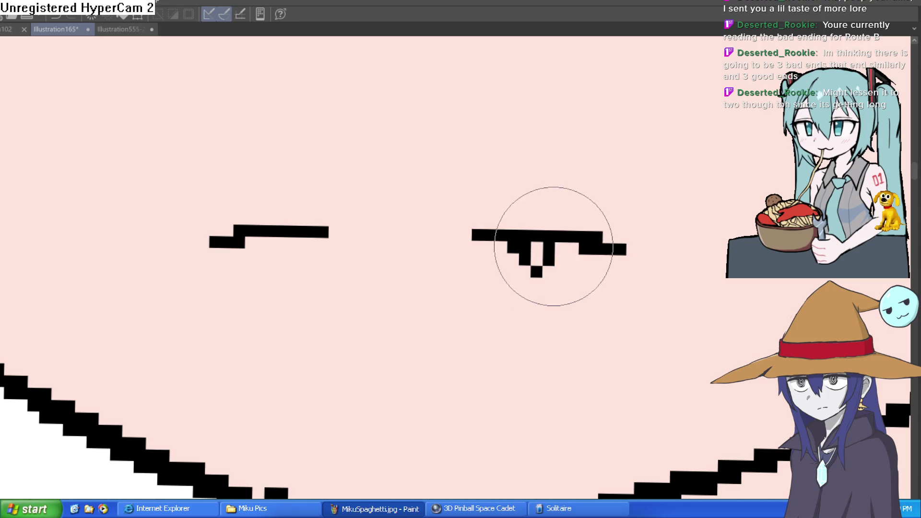
left_click(561, 249)
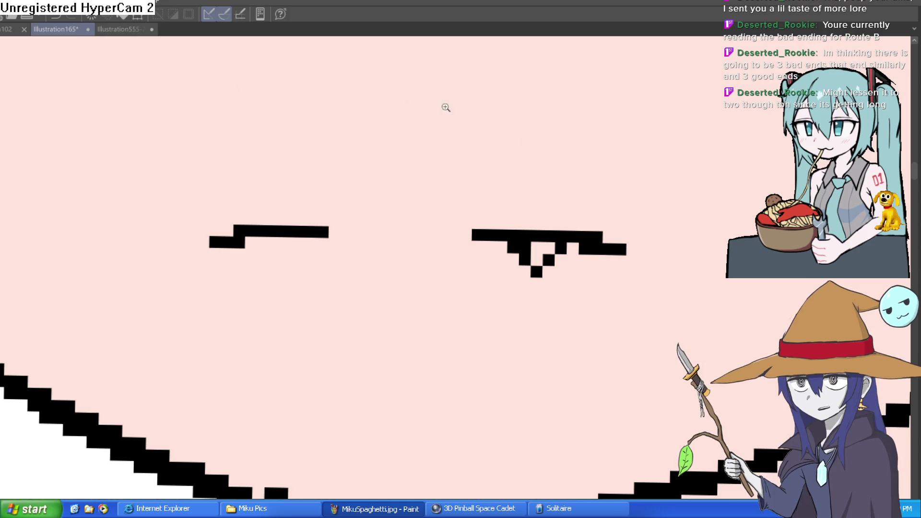
Compare the shirt with and without its blue fill using undo and redo
scroll(538, 233, "up", 2)
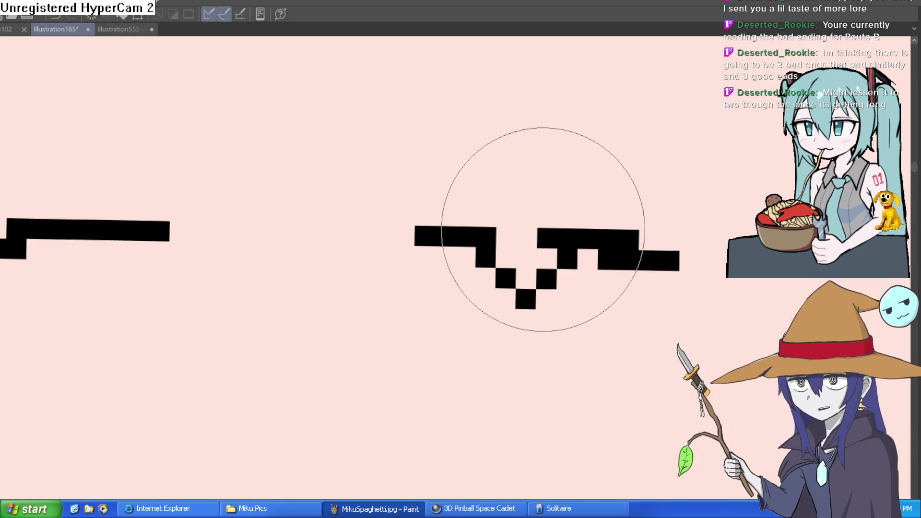
scroll(669, 193, "down", 5)
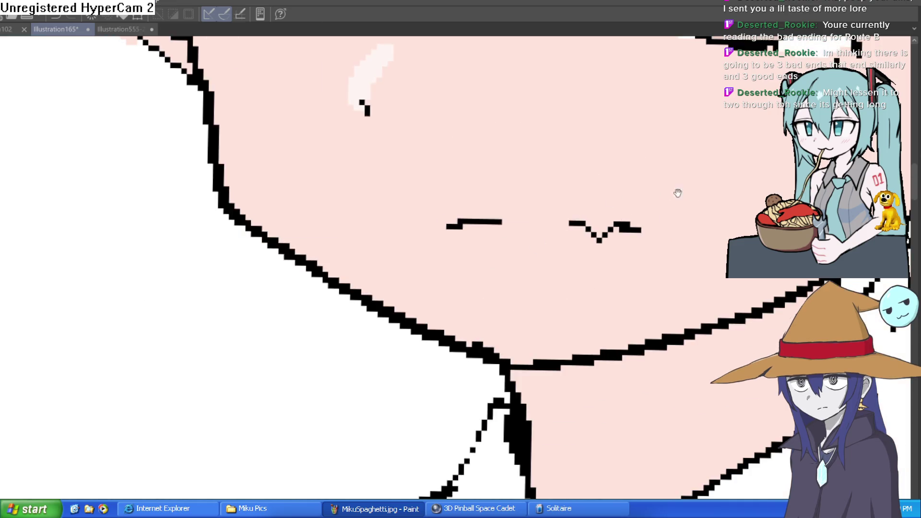
scroll(643, 201, "down", 1)
scroll(618, 208, "up", 5)
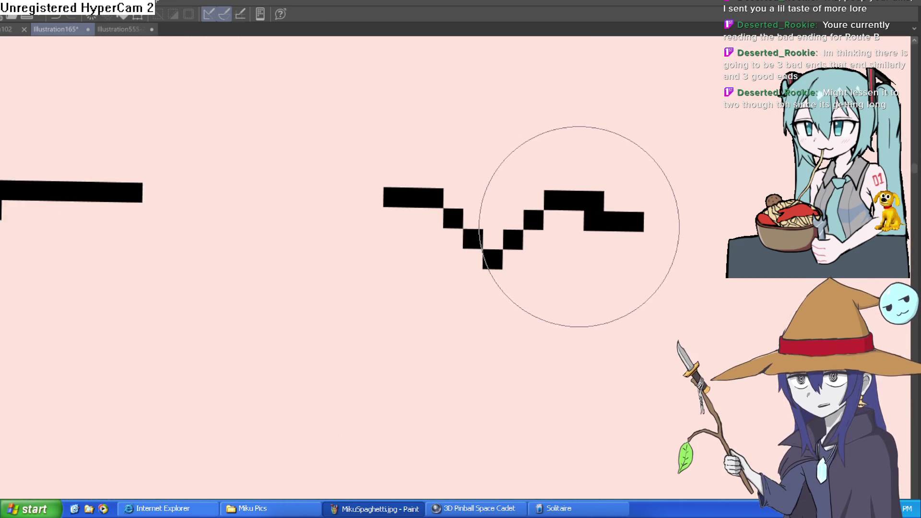
scroll(693, 207, "down", 6)
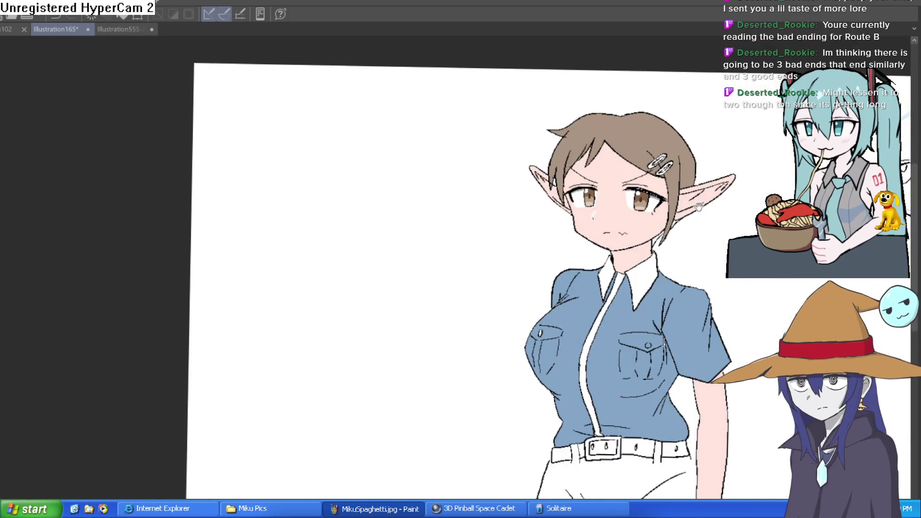
mouse_move(693, 206)
left_mouse_down()
mouse_move(631, 175)
mouse_move(377, 173)
left_mouse_up()
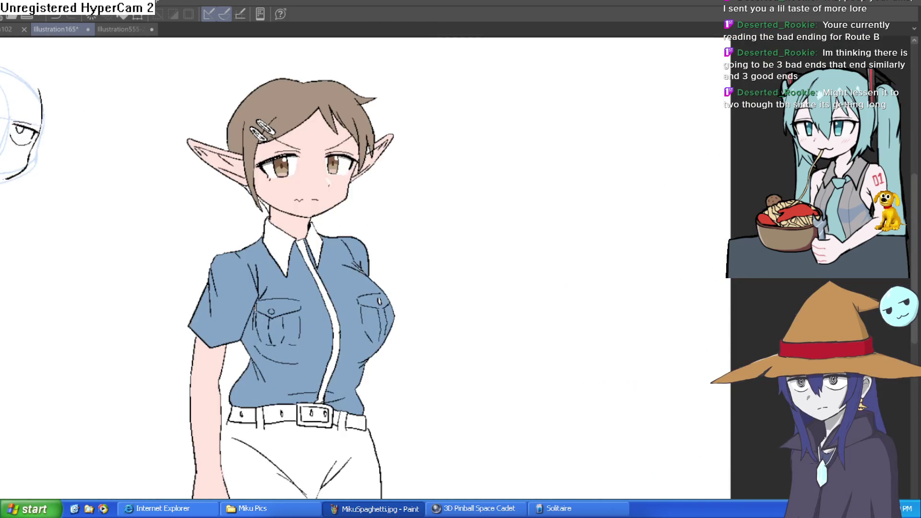
mouse_move(357, 243)
left_mouse_down()
mouse_move(654, 244)
mouse_move(652, 287)
left_mouse_up()
scroll(608, 273, "up", 4)
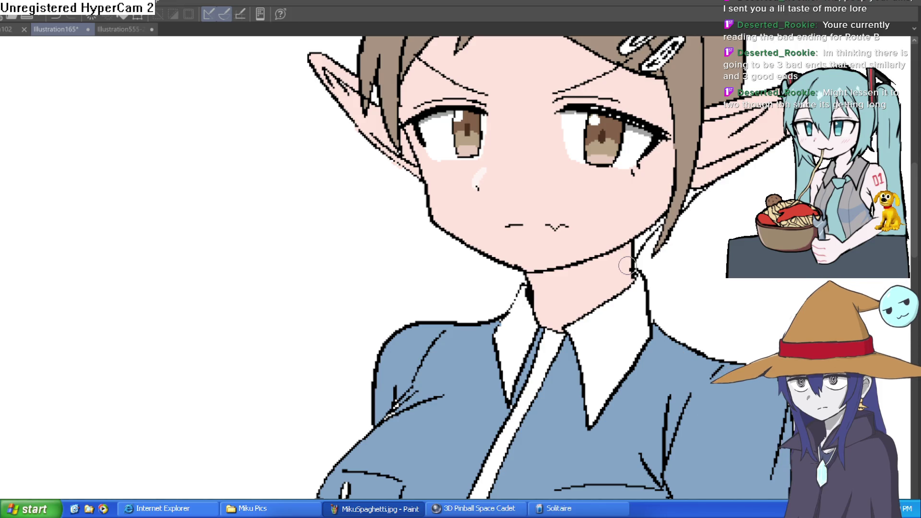
scroll(704, 255, "down", 5)
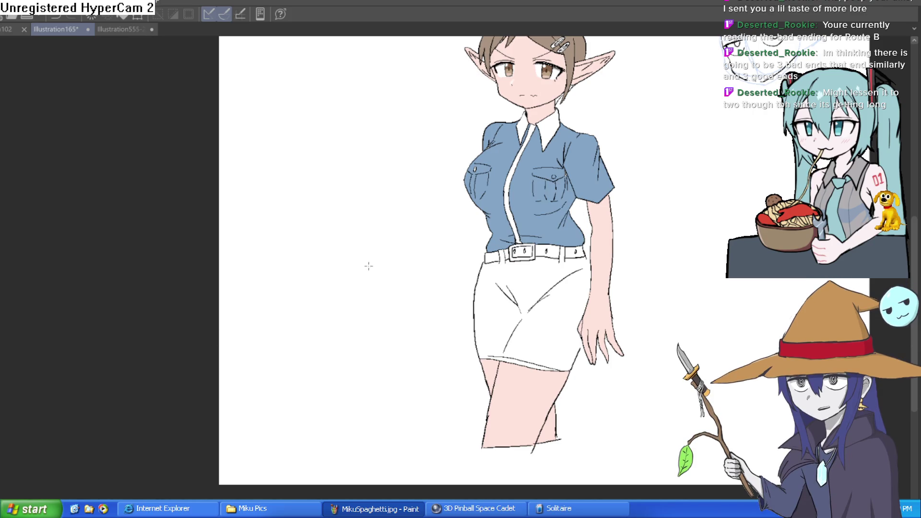
key("ctrl+z")
key("ctrl+y")
scroll(548, 239, "up", 3)
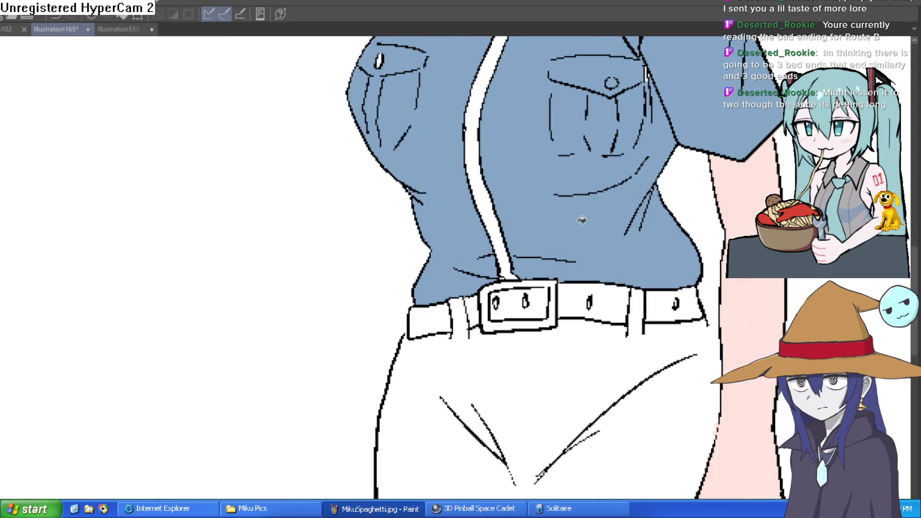
Refill the shirt's sides, shoulder, pocket flap and chest areas light blue
left_click(589, 229)
scroll(609, 220, "down", 1)
left_click(466, 164)
left_click(432, 125)
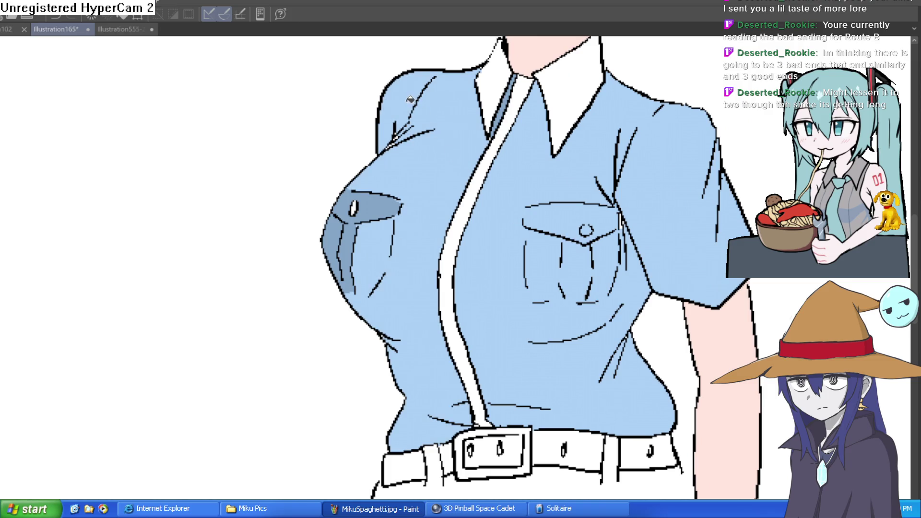
left_click(374, 205)
left_click(348, 250)
left_click(335, 244)
left_click(346, 207)
left_click(350, 276)
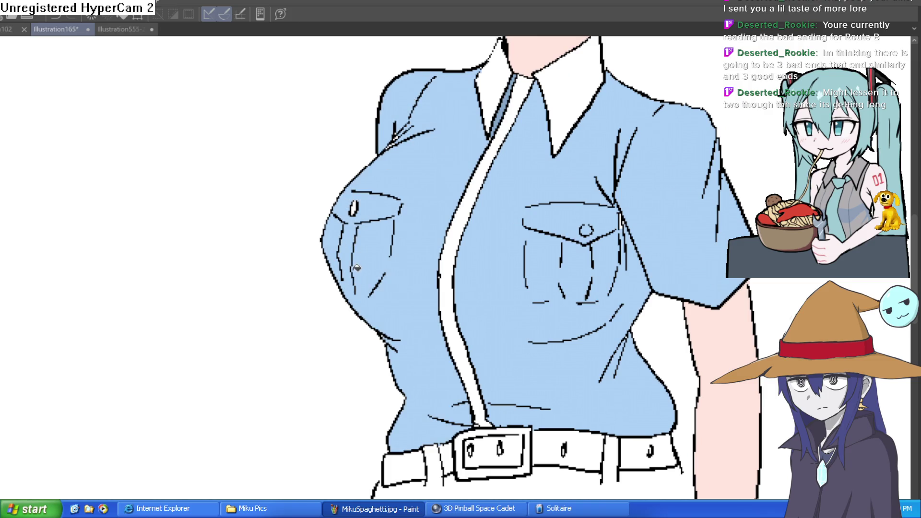
Fill the zipper strip and both collar sides steel blue
scroll(542, 252, "down", 3)
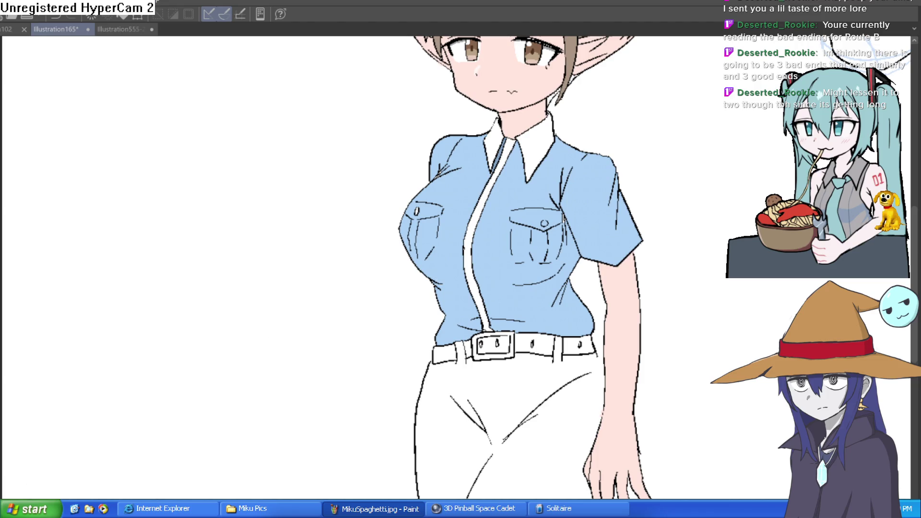
left_click(472, 260)
left_click(501, 154)
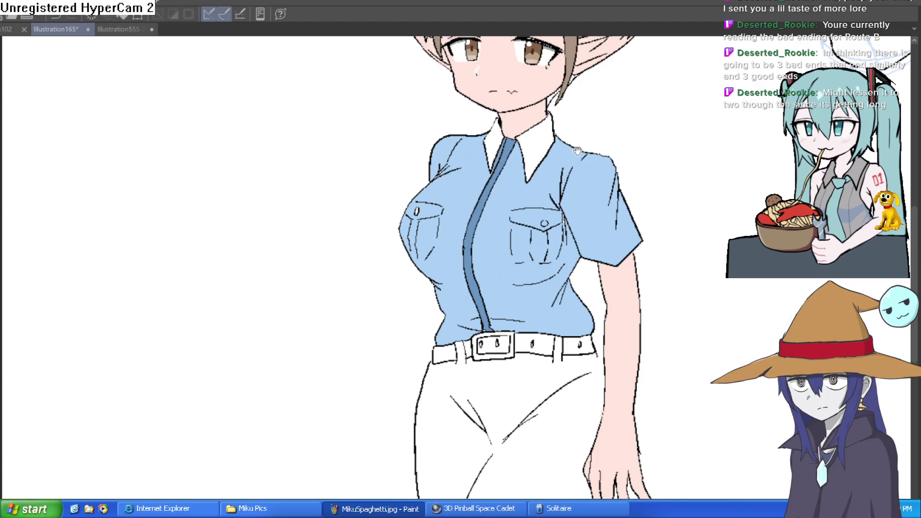
left_click_drag(511, 154, 494, 190)
left_click(521, 186)
left_click(480, 178)
Fill the four belt segments dark grey
left_click_drag(603, 229, 581, 136)
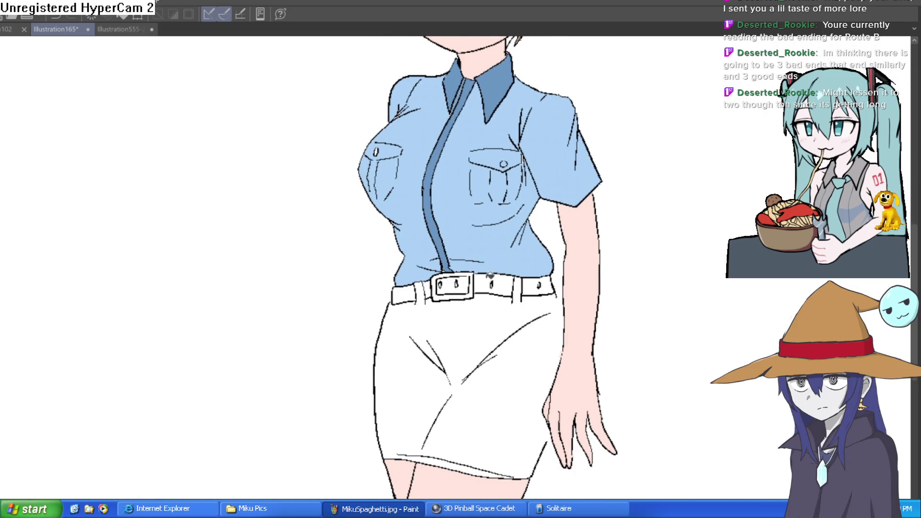
left_click(490, 276)
left_click(533, 282)
left_click(467, 278)
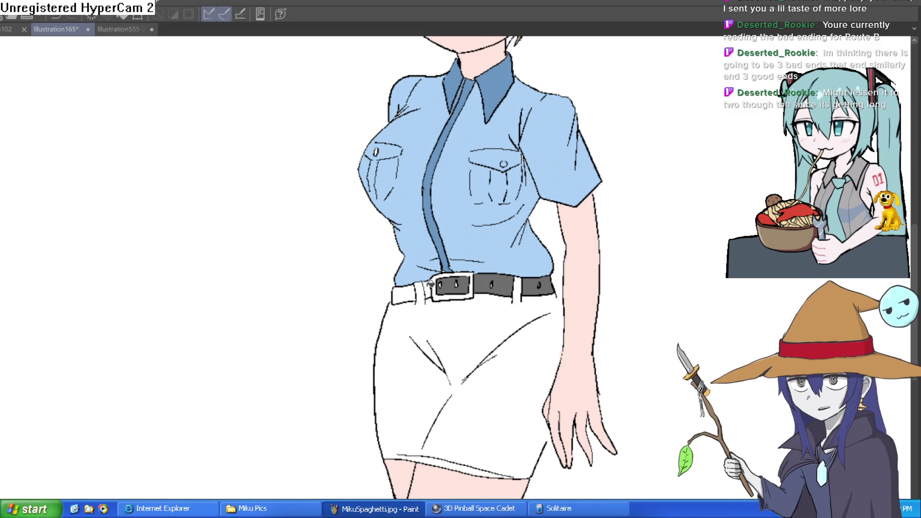
left_click(407, 293)
Zoom in on the buckle and fill its frame's top, right, bottom and left sides grey
left_click_drag(521, 249, 509, 344)
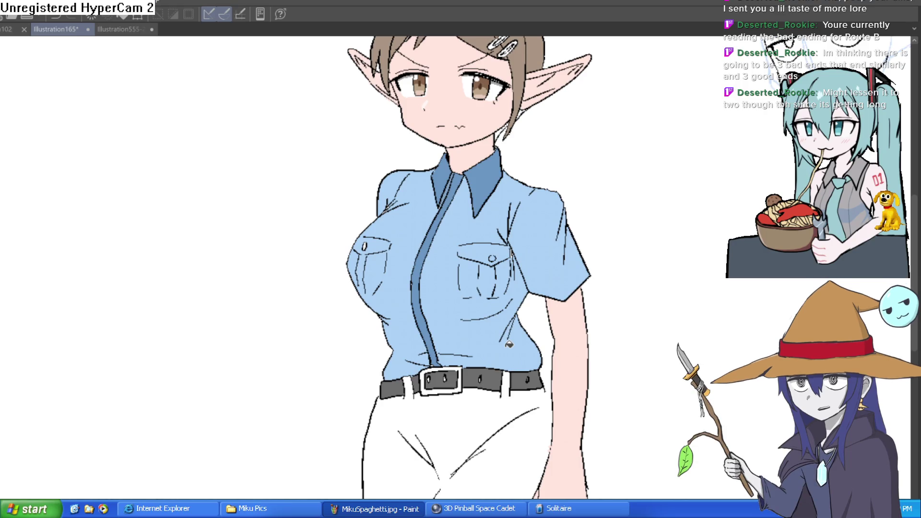
left_click_drag(506, 348, 500, 281)
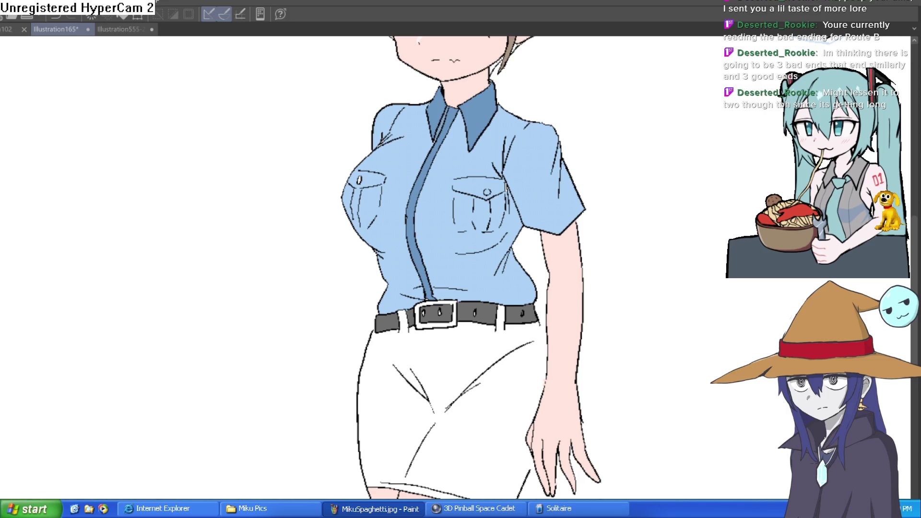
left_click(410, 306)
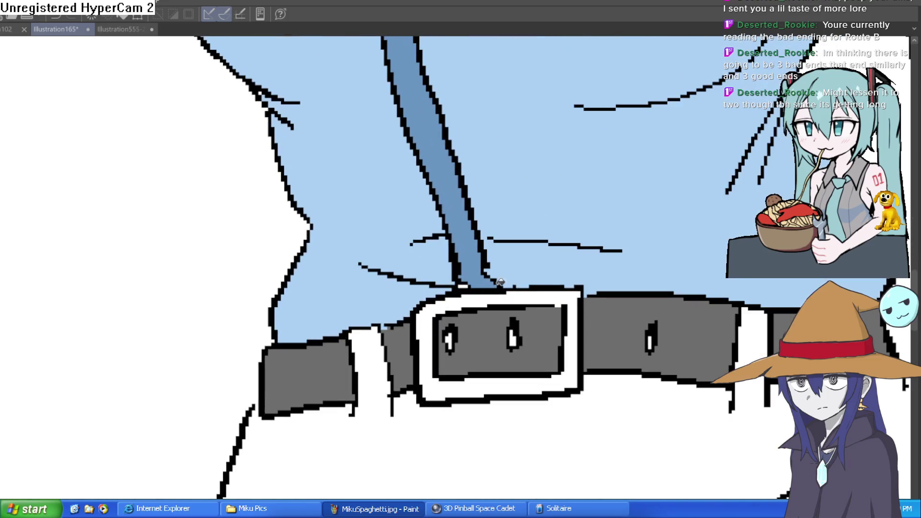
left_click(577, 346)
left_click(515, 384)
left_click(432, 318)
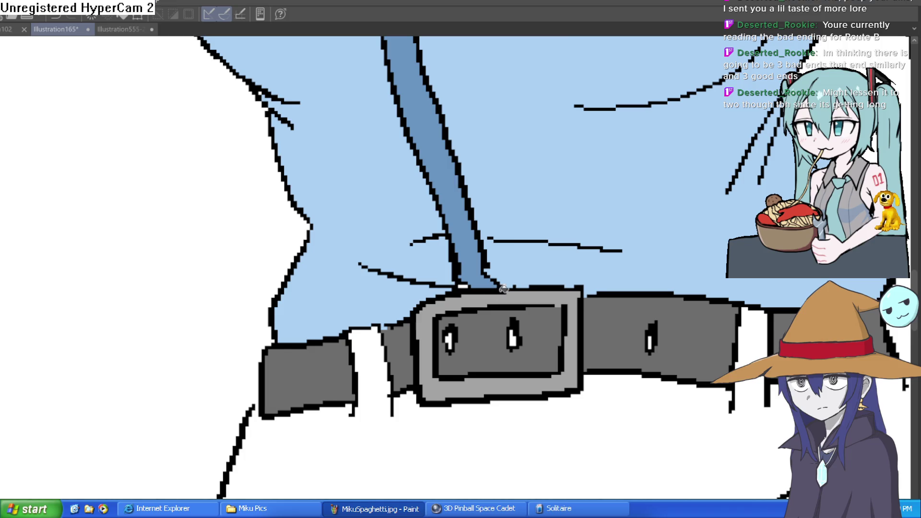
scroll(493, 293, "down", 5)
scroll(483, 394, "up", 2)
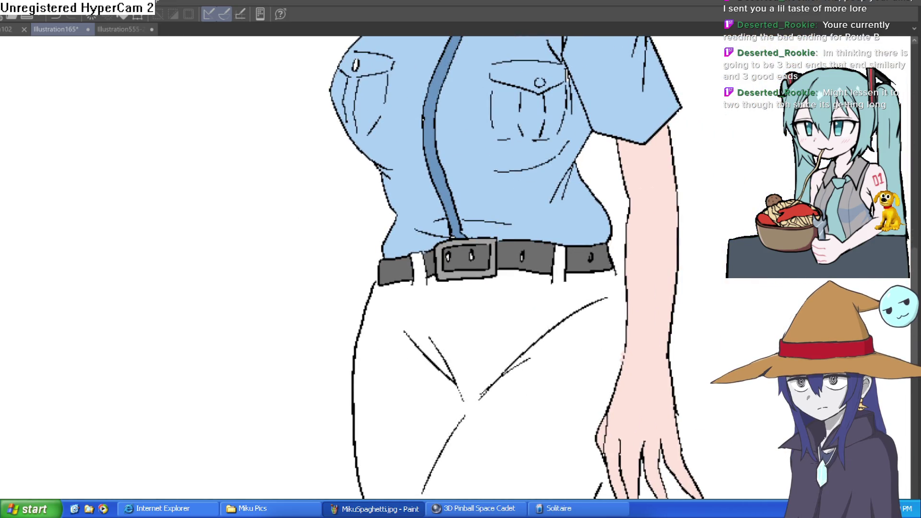
Close the gap on the skirt's right edge and fill the skirt dark navy
left_click(521, 329)
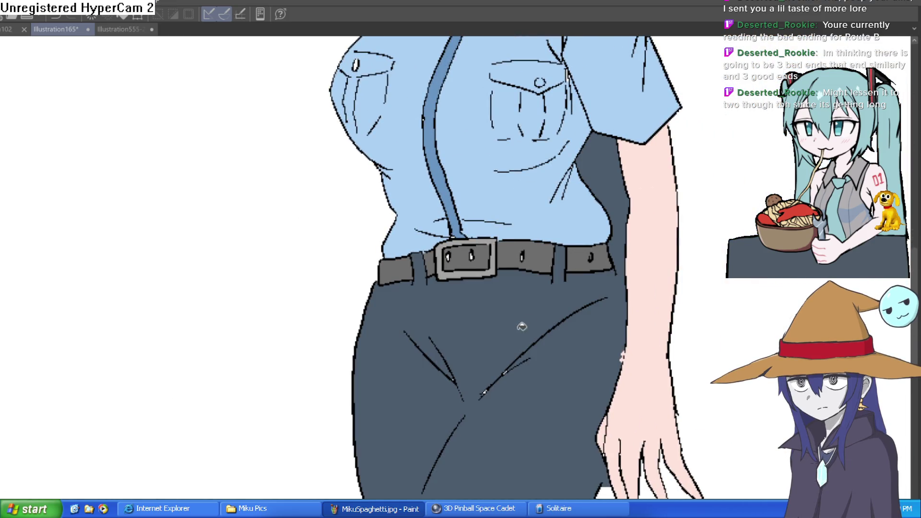
key("ctrl+z")
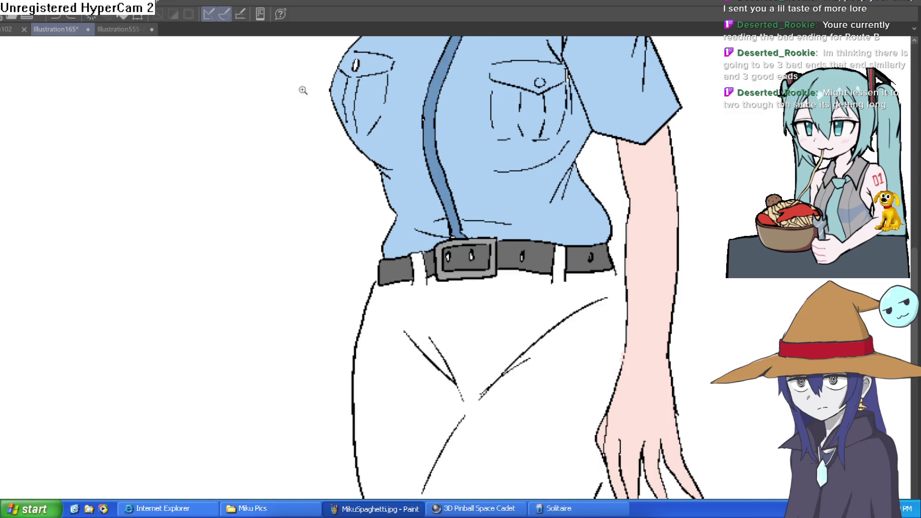
scroll(624, 279, "up", 3)
mouse_move(615, 247)
left_mouse_down()
mouse_move(647, 340)
mouse_move(592, 342)
mouse_move(583, 325)
left_mouse_up()
key("g")
left_click(527, 377)
Zoom in on the skirt and redraw the lower right fold line over the white specks
scroll(531, 364, "down", 5)
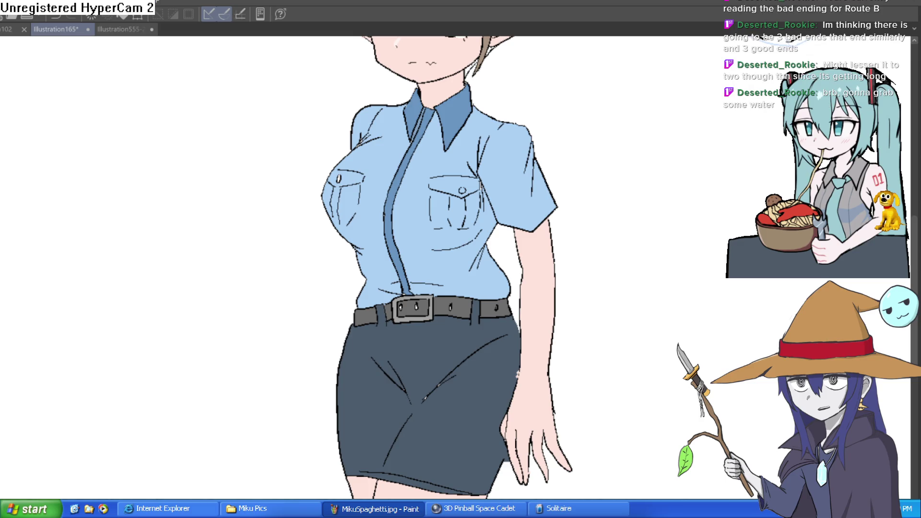
left_click(436, 381)
left_click(436, 381)
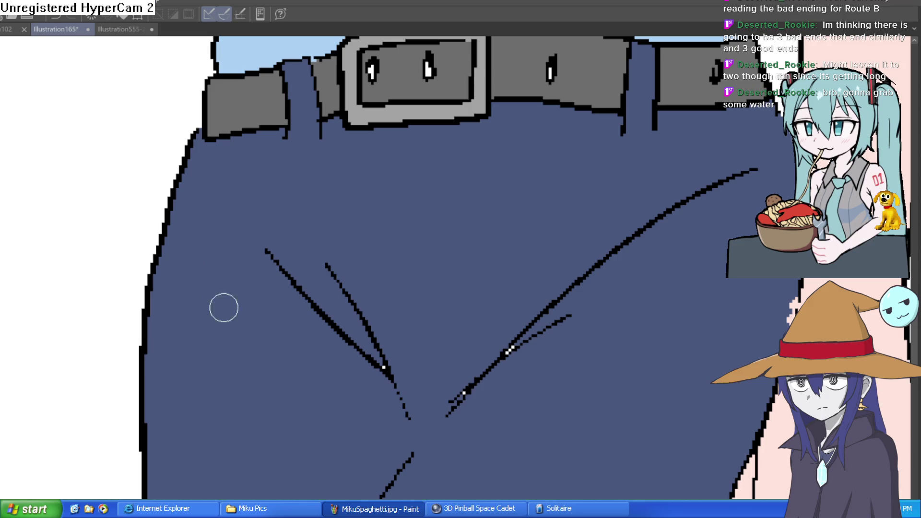
left_click_drag(455, 400, 508, 358)
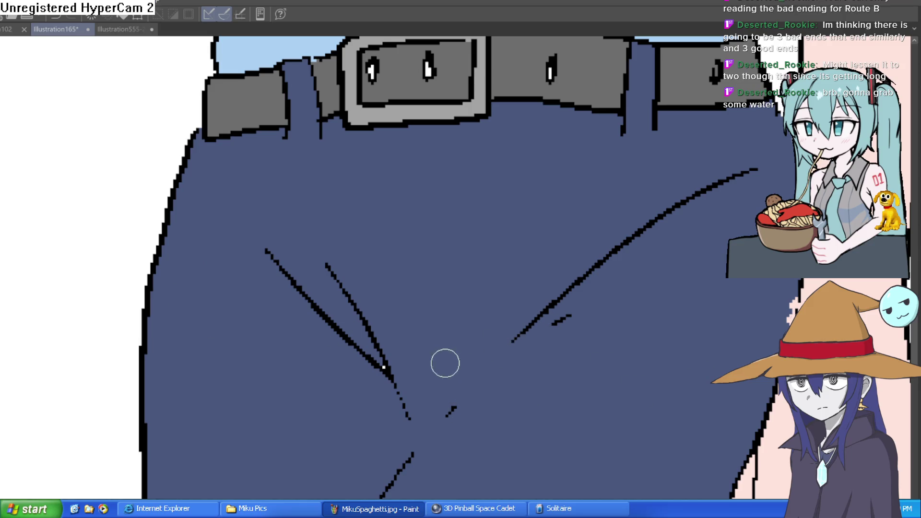
key("ctrl+z")
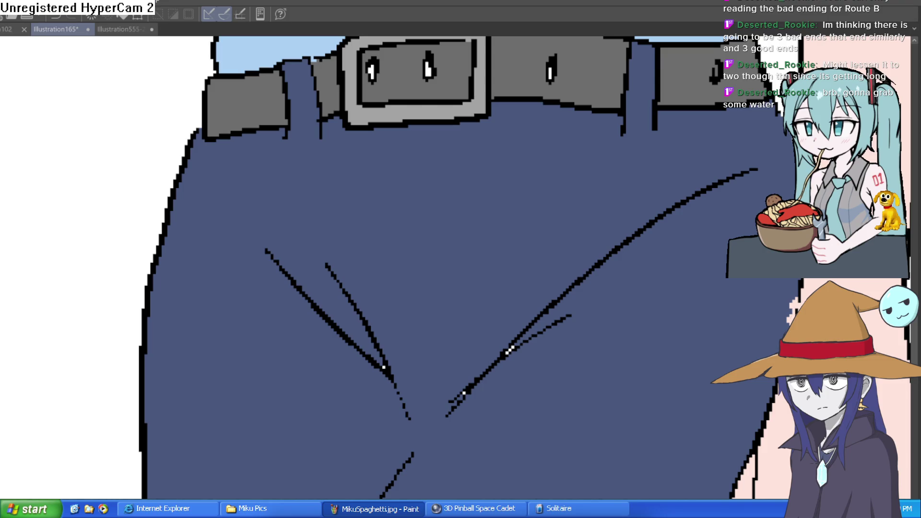
left_click_drag(498, 354, 457, 402)
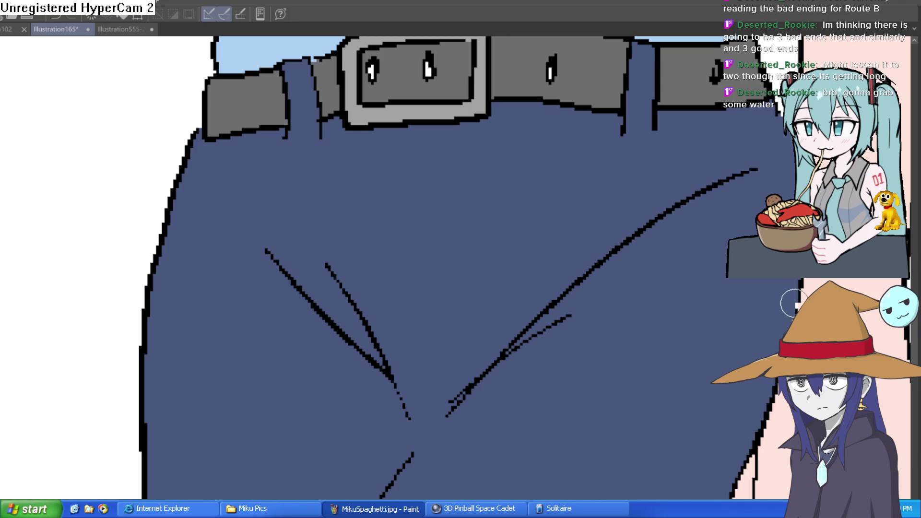
scroll(640, 333, "down", 5)
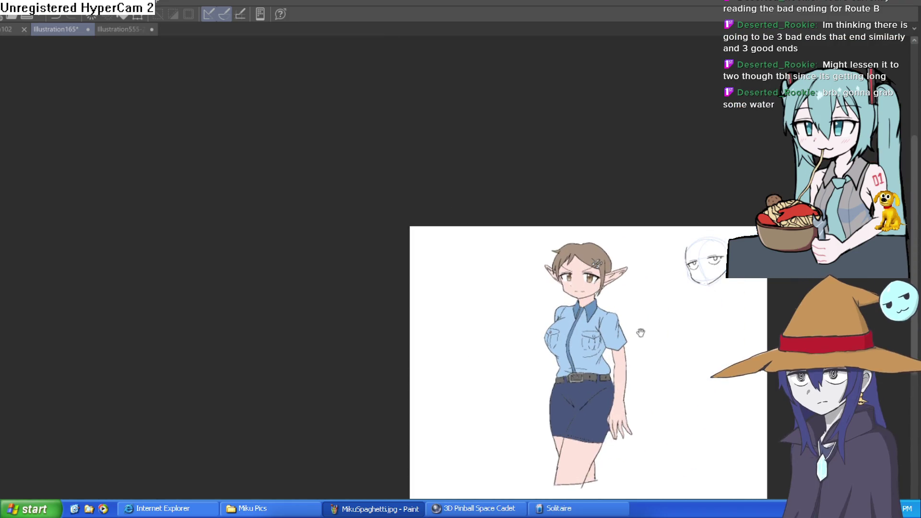
Fill the upper and lower parts of both hair clips light green, including a leftover corner
scroll(641, 332, "up", 5)
left_click_drag(667, 334, 670, 312)
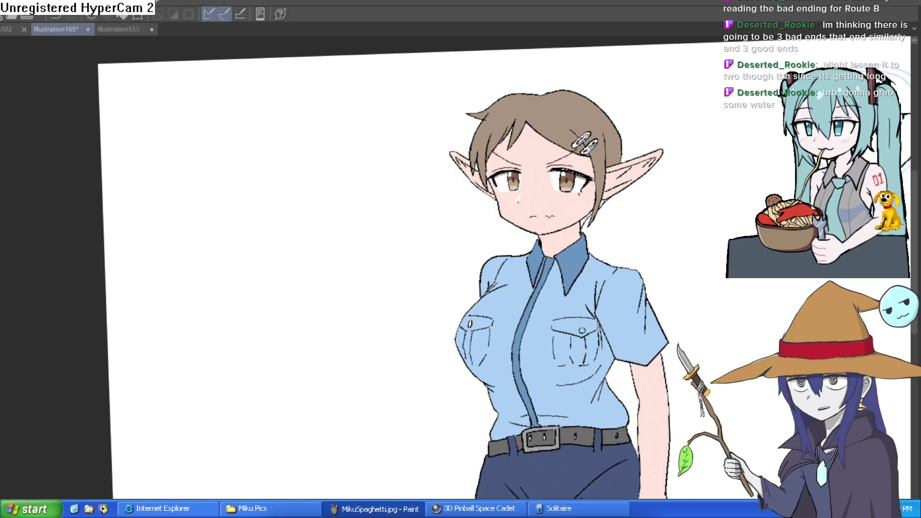
scroll(598, 129, "up", 5)
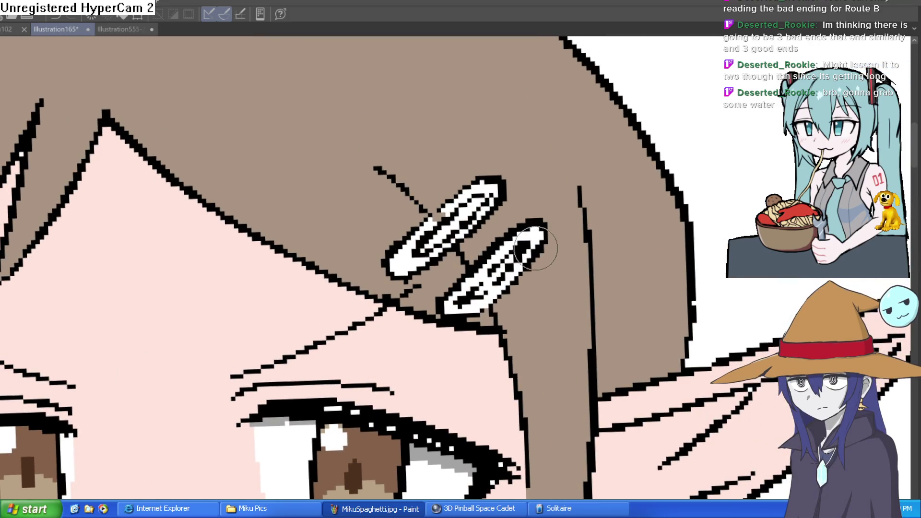
left_click(537, 235)
left_click(511, 275)
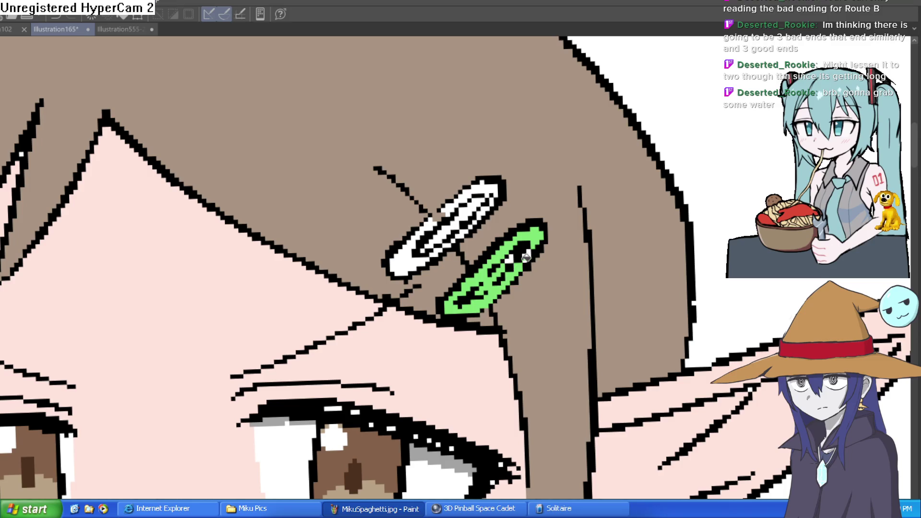
left_click(459, 222)
left_click(471, 192)
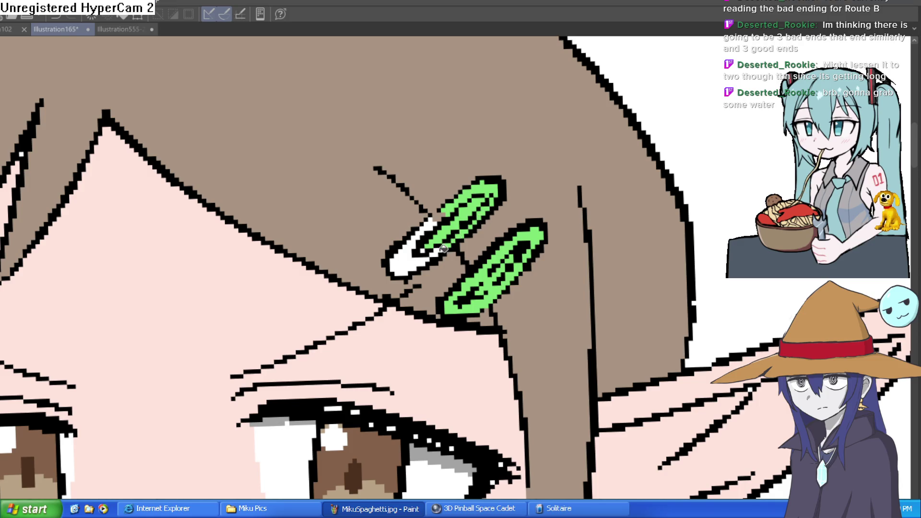
left_click(424, 253)
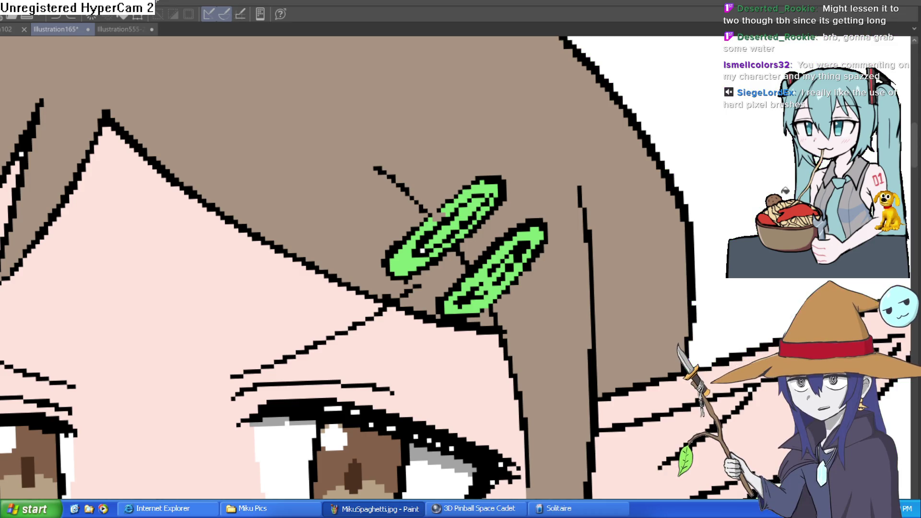
key("ctrl+0")
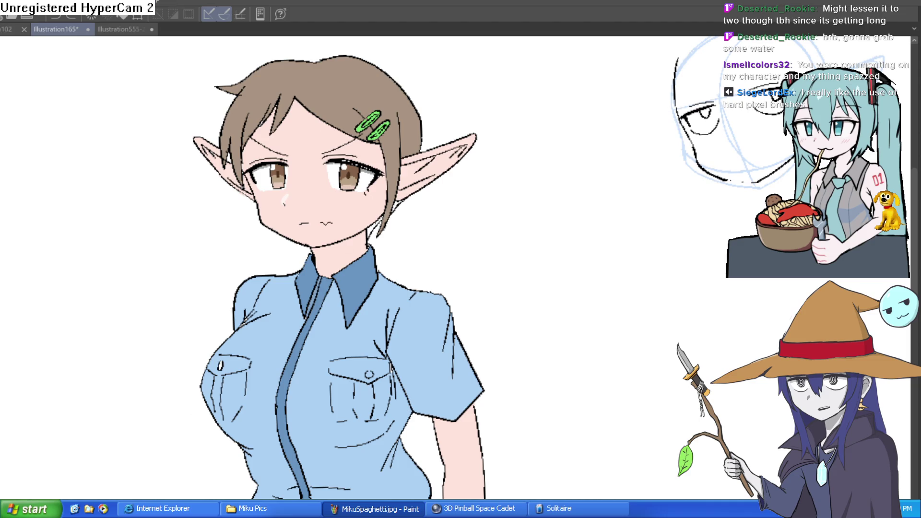
Ink the jaw line on the sketched head, redrawing it slightly lower
scroll(597, 270, "down", 1)
scroll(498, 273, "up", 6)
left_click_drag(481, 254, 644, 255)
key("ctrl+z")
left_click_drag(506, 261, 658, 282)
Undo the stray wavy strokes across the canvas
mouse_move(138, 121)
left_mouse_down()
mouse_move(130, 353)
mouse_move(230, 275)
mouse_move(485, 331)
mouse_move(723, 423)
left_mouse_up()
scroll(722, 422, "down", 2)
scroll(403, 266, "up", 2)
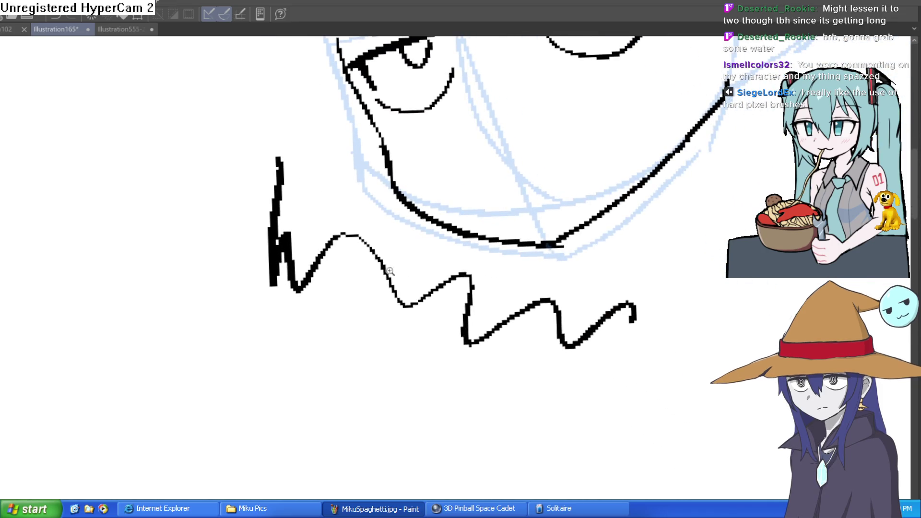
scroll(389, 215, "up", 3)
scroll(423, 241, "down", 3)
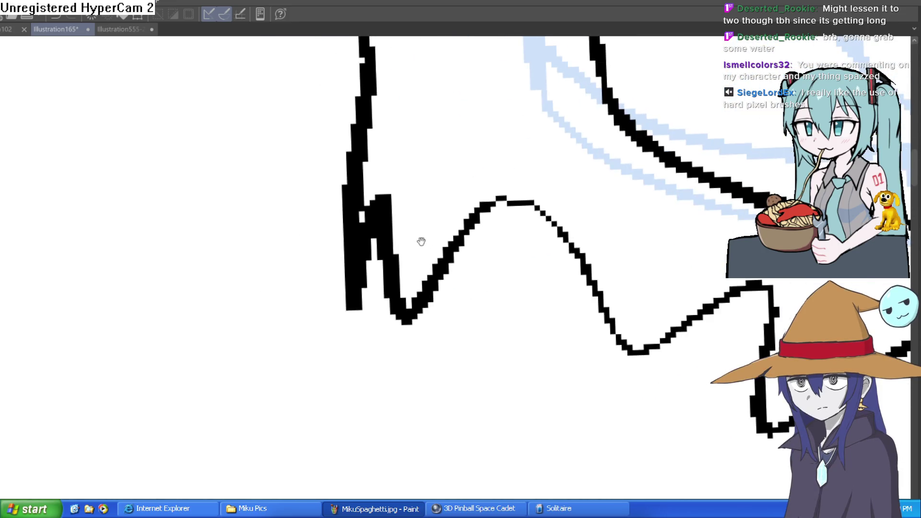
key("ctrl+z")
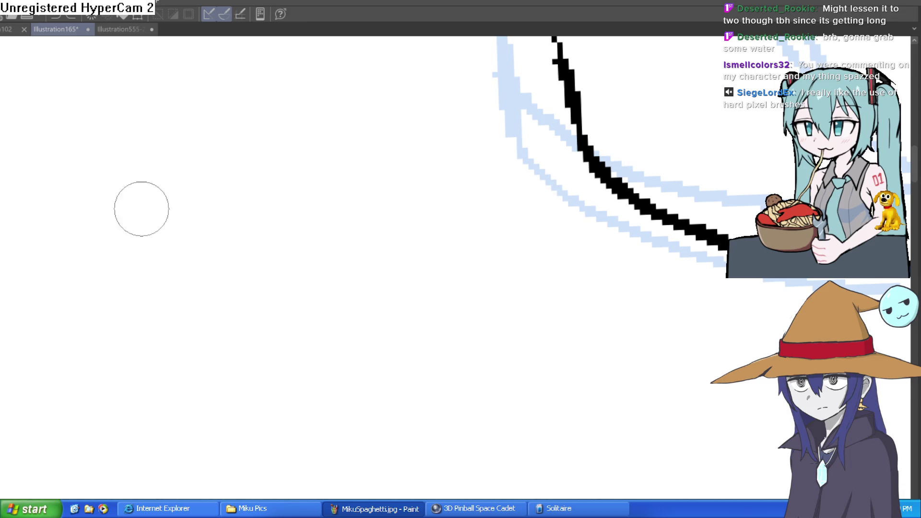
scroll(535, 214, "down", 3)
scroll(446, 283, "up", 2)
mouse_move(582, 319)
left_mouse_down()
mouse_move(654, 216)
mouse_move(656, 195)
left_mouse_up()
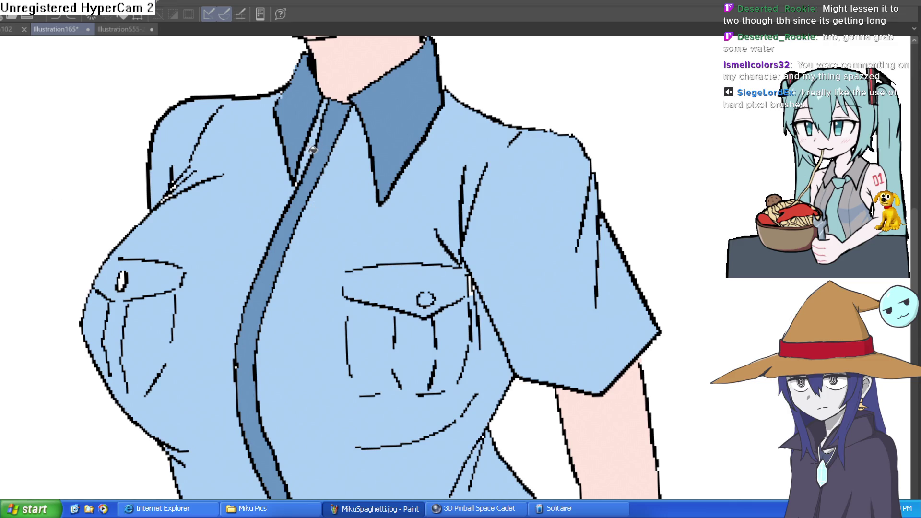
Fill the stray white pixel beside the collar light blue
scroll(324, 141, "up", 5)
scroll(331, 170, "down", 5)
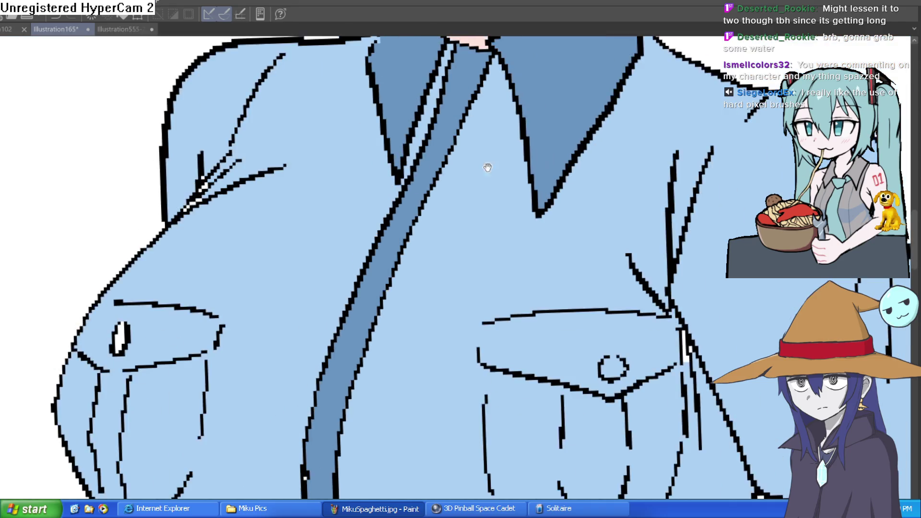
scroll(479, 164, "up", 1)
scroll(375, 142, "up", 4)
left_click(373, 154)
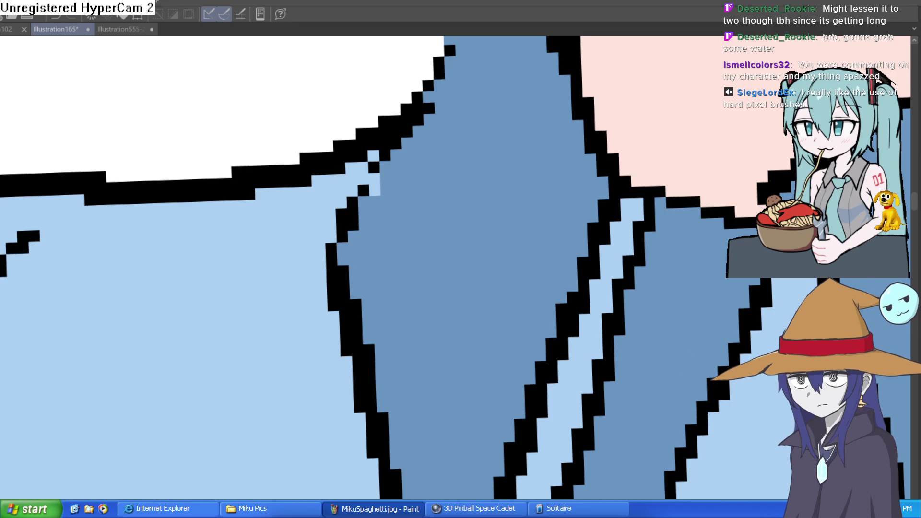
scroll(306, 290, "down", 6)
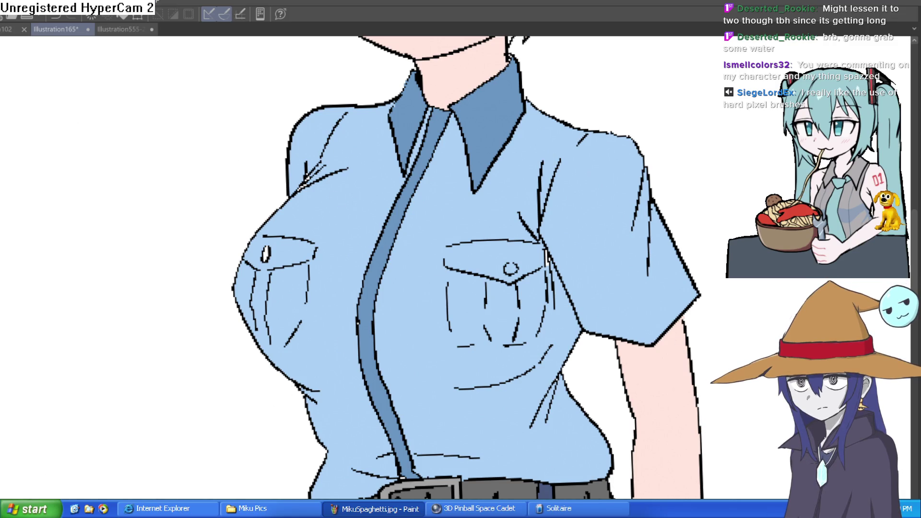
Draw a long dark blue shadow stroke across the chest below the pockets
left_click_drag(324, 324, 299, 313)
mouse_move(207, 277)
left_mouse_down()
mouse_move(274, 294)
mouse_move(284, 283)
mouse_move(270, 282)
left_mouse_up()
key("ctrl+z")
mouse_move(182, 274)
left_mouse_down()
mouse_move(307, 298)
mouse_move(444, 306)
mouse_move(516, 277)
mouse_move(499, 244)
mouse_move(509, 292)
left_mouse_up()
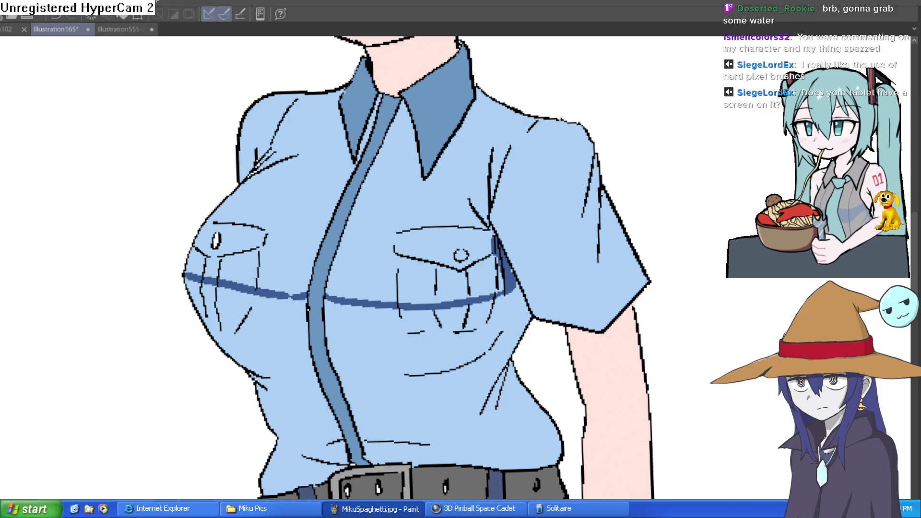
Draw the lower curve of the chest shadow across the shirt with the pen
mouse_move(367, 303)
left_mouse_down()
mouse_move(322, 308)
mouse_move(330, 303)
left_mouse_up()
key("ctrl+z")
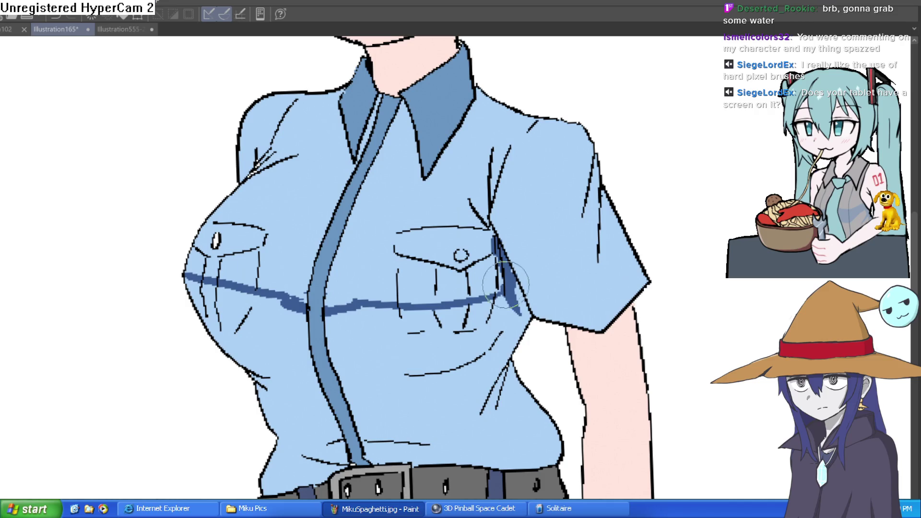
scroll(518, 315, "down", 2)
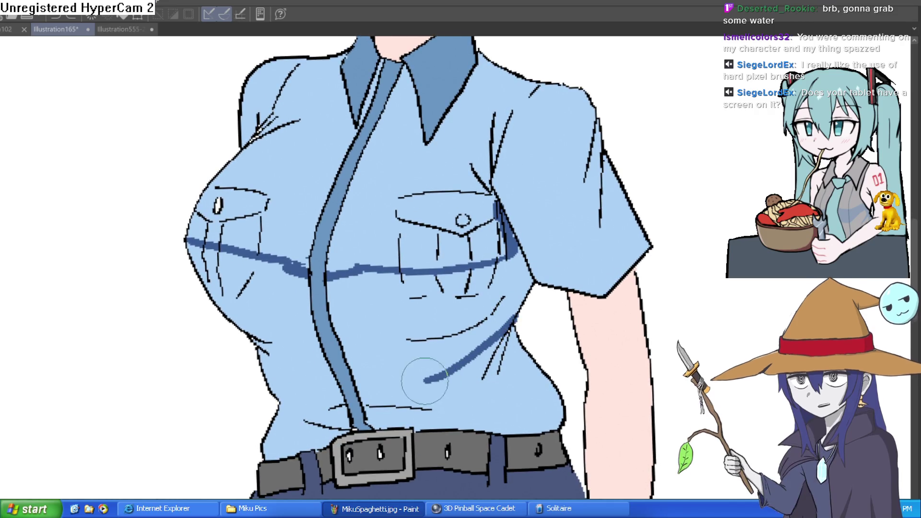
mouse_move(521, 303)
left_mouse_down()
mouse_move(376, 344)
mouse_move(351, 331)
mouse_move(312, 334)
mouse_move(262, 352)
left_mouse_up()
Fill the left and right chest bands dark blue with the Fill tool
key("g")
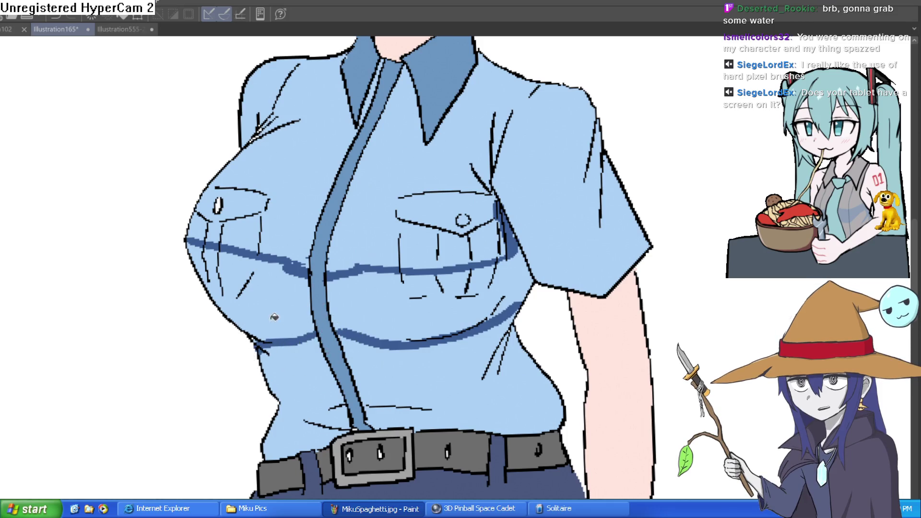
left_click(250, 298)
left_click(212, 269)
left_click(428, 296)
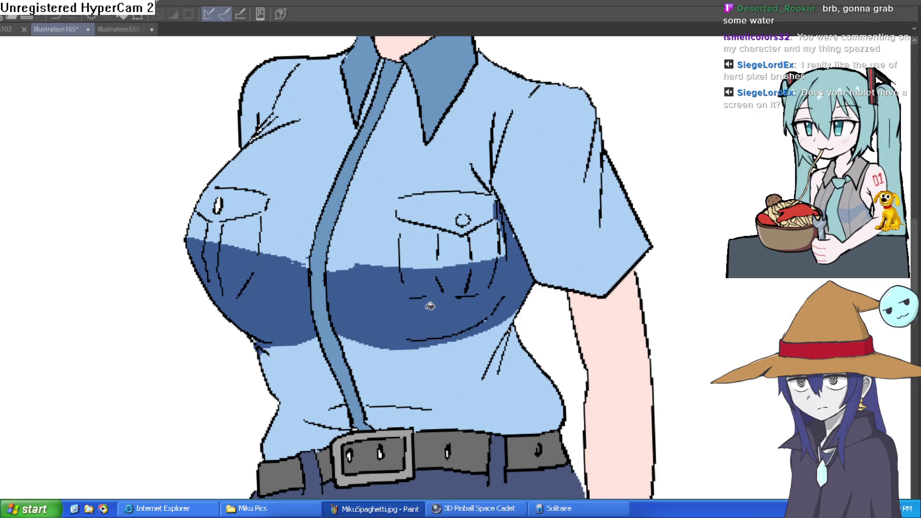
key("ctrl+0")
Rotate, pan and zoom the view to frame the chest and right shoulder
left_click_drag(591, 321, 545, 315)
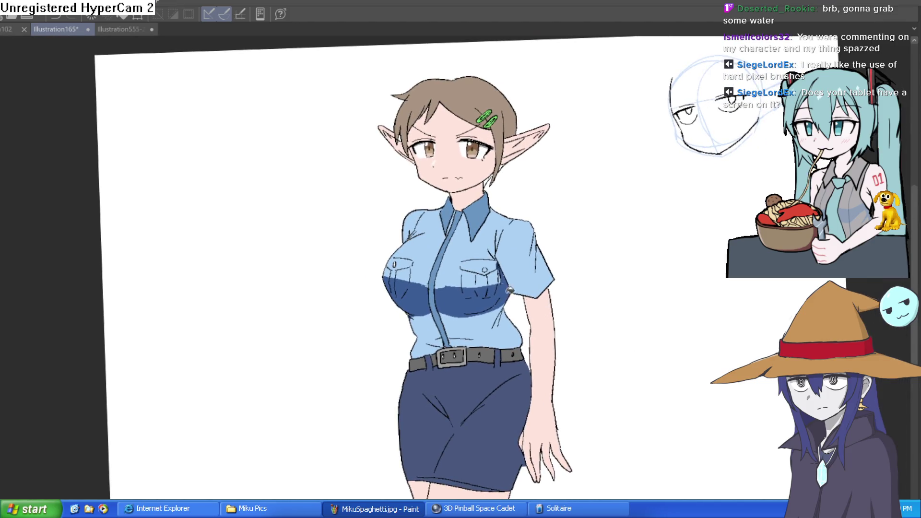
key("minus")
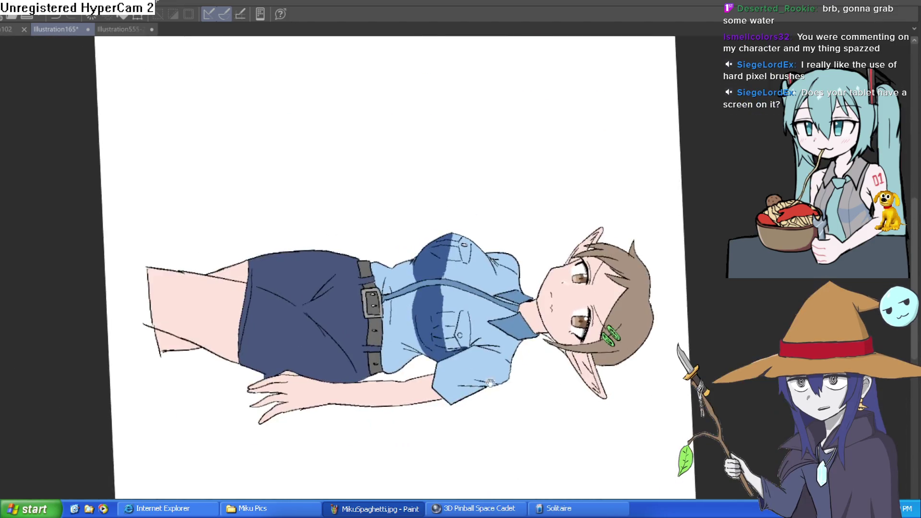
scroll(477, 327, "up", 5)
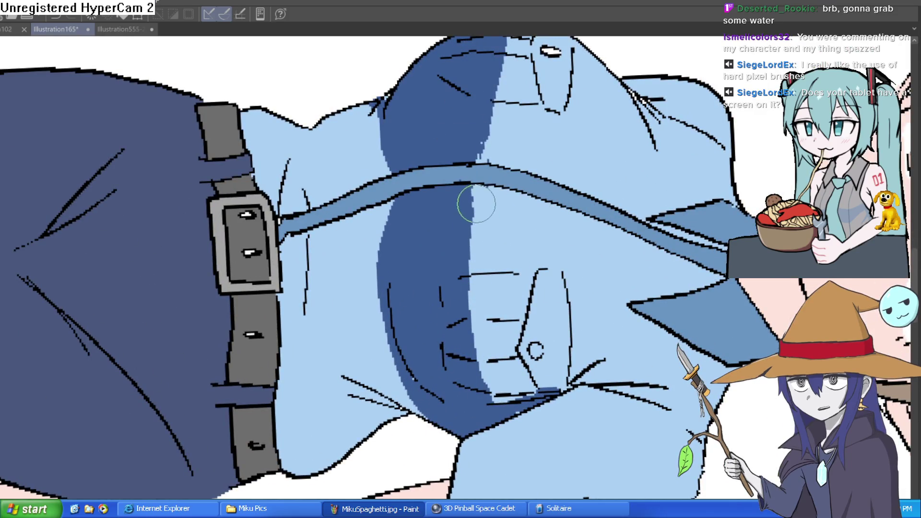
left_click_drag(502, 196, 484, 293)
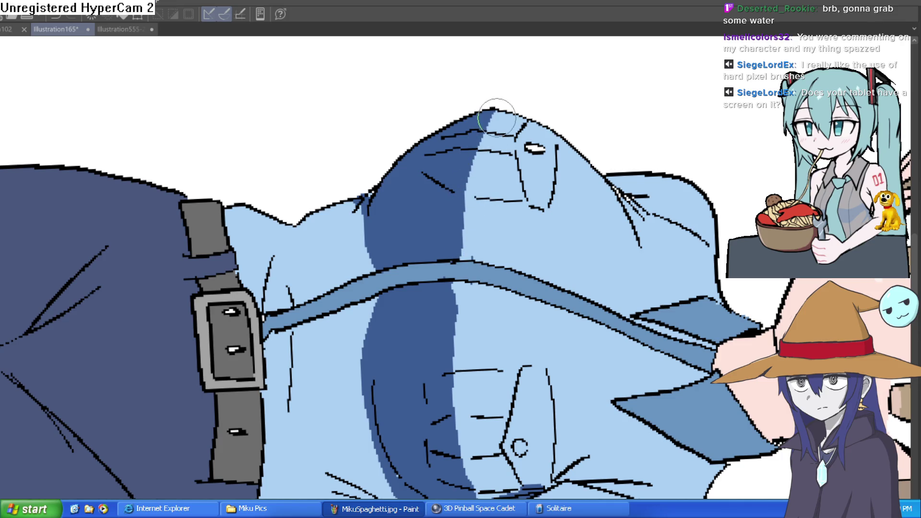
left_click_drag(497, 118, 485, 112)
key("ctrl+0")
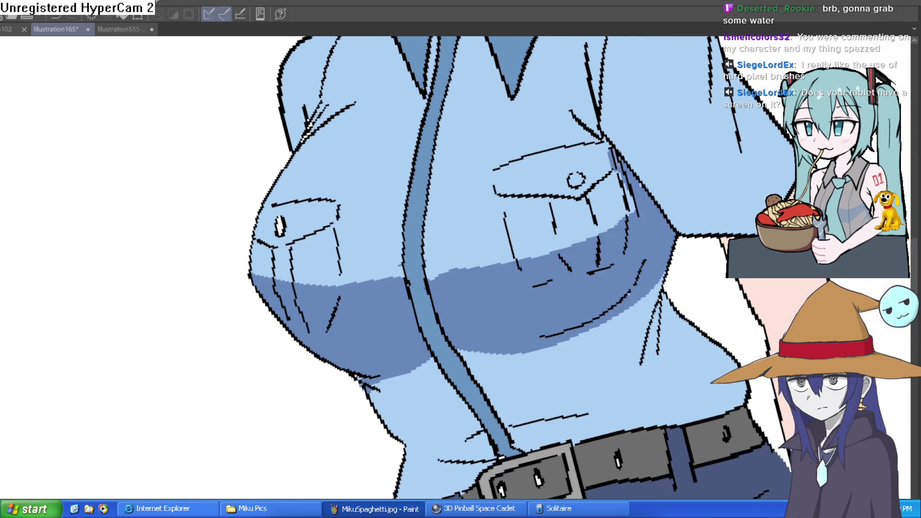
scroll(256, 276, "down", 5)
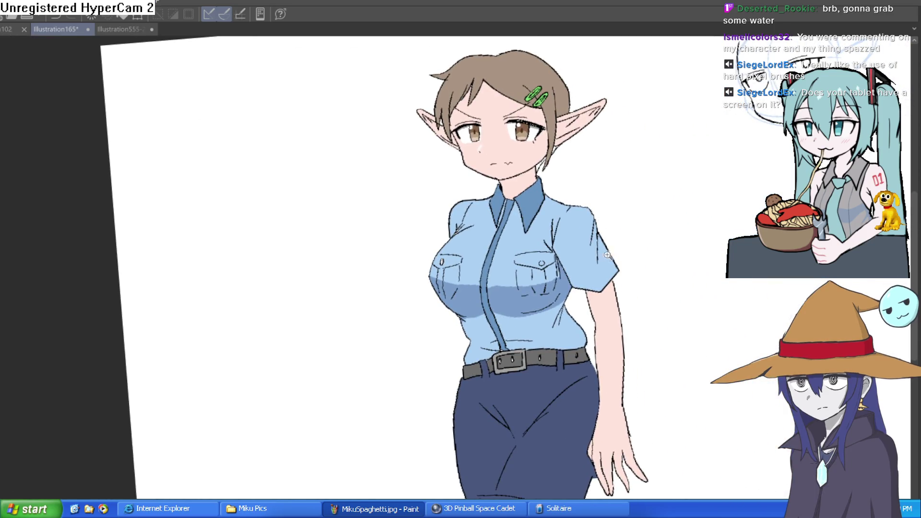
scroll(610, 253, "up", 3)
Paint dark blue shading down the shirt's right side toward the sleeve
mouse_move(521, 279)
left_mouse_down()
mouse_move(523, 398)
mouse_move(509, 310)
left_mouse_up()
key("ctrl+0")
scroll(627, 285, "up", 2)
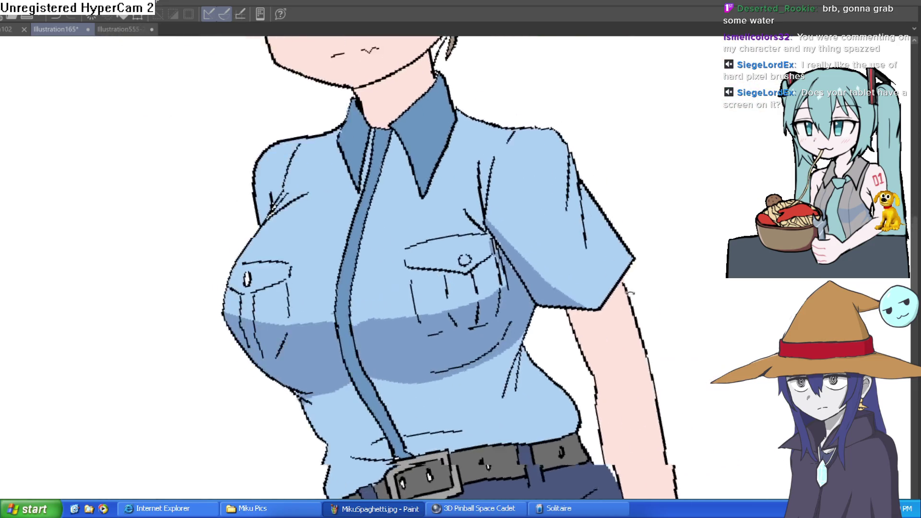
scroll(628, 286, "down", 2)
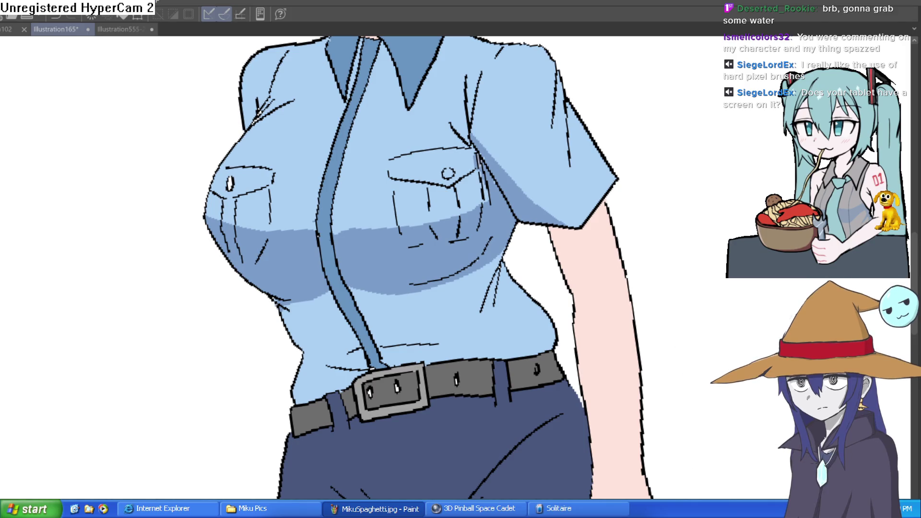
key("minus")
key("minus")
scroll(408, 192, "up", 3)
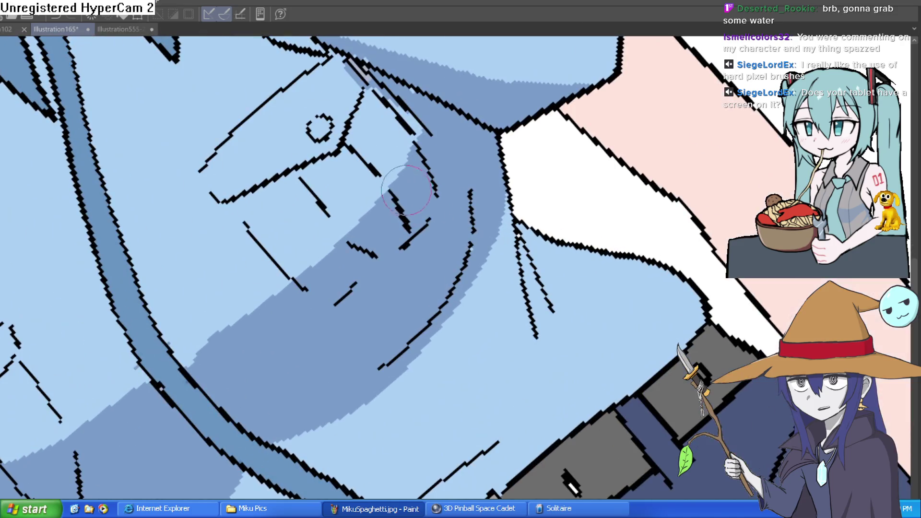
Brush a checkered dither along the chest shadow's lower edge near the sleeve
scroll(432, 201, "down", 1)
mouse_move(515, 178)
left_mouse_down()
mouse_move(526, 139)
mouse_move(488, 220)
left_mouse_up()
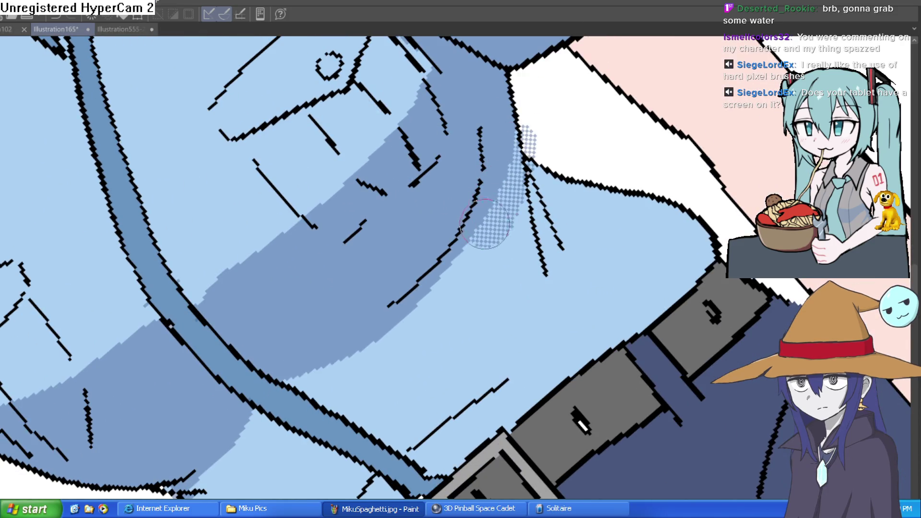
key("ctrl+z")
mouse_move(523, 153)
left_mouse_down()
mouse_move(547, 268)
mouse_move(288, 379)
left_mouse_up()
mouse_move(514, 138)
left_mouse_down()
mouse_move(453, 269)
mouse_move(384, 336)
mouse_move(290, 382)
left_mouse_up()
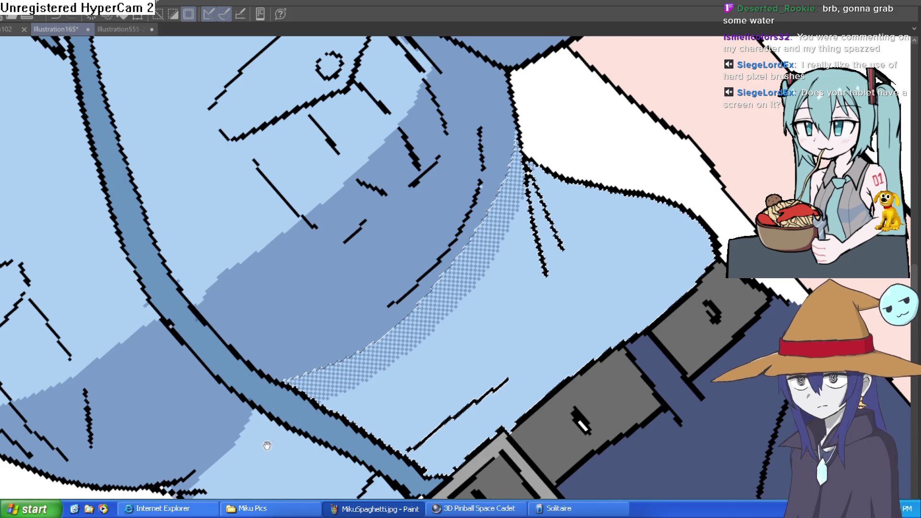
key("ctrl+0")
Add the light blue area left of the strap to the selection
scroll(469, 395, "up", 2)
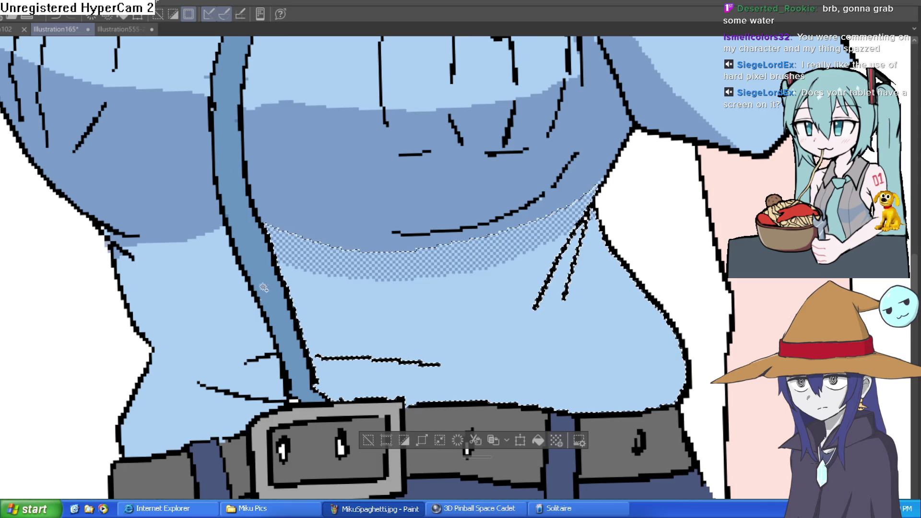
left_click(259, 336, "shift")
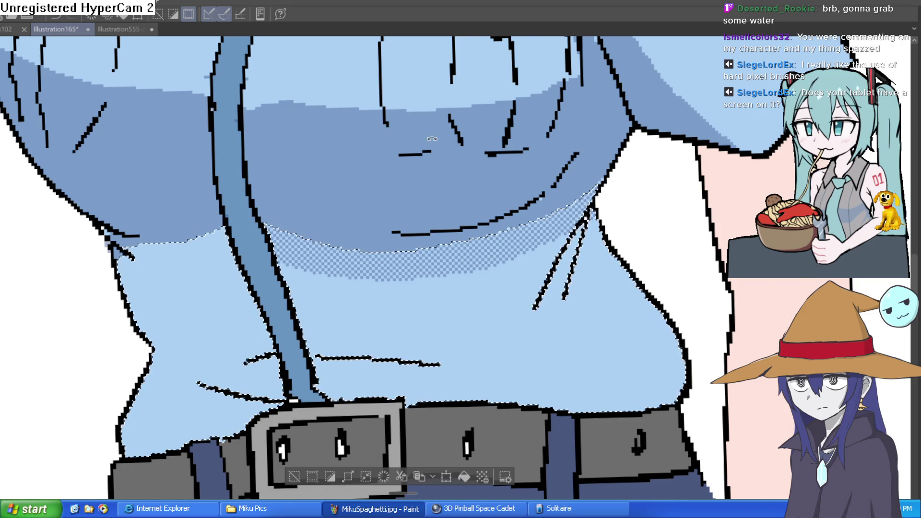
left_click_drag(423, 137, 364, 348)
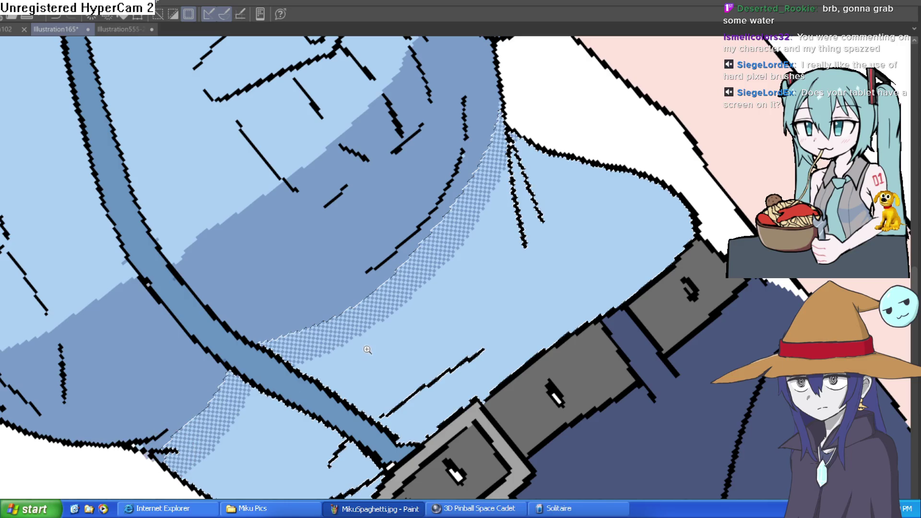
key("ctrl+0")
scroll(365, 349, "up", 3)
left_click_drag(479, 220, 507, 194)
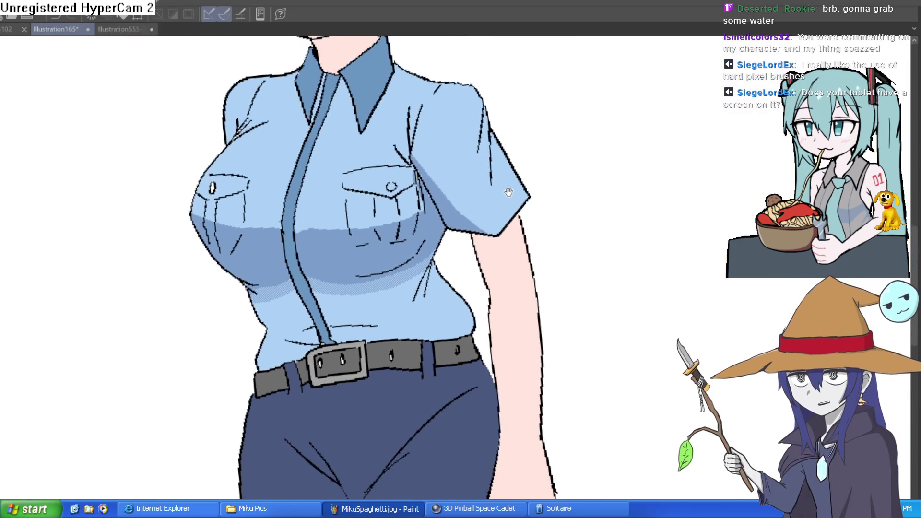
key("ctrl+0")
scroll(538, 197, "up", 3)
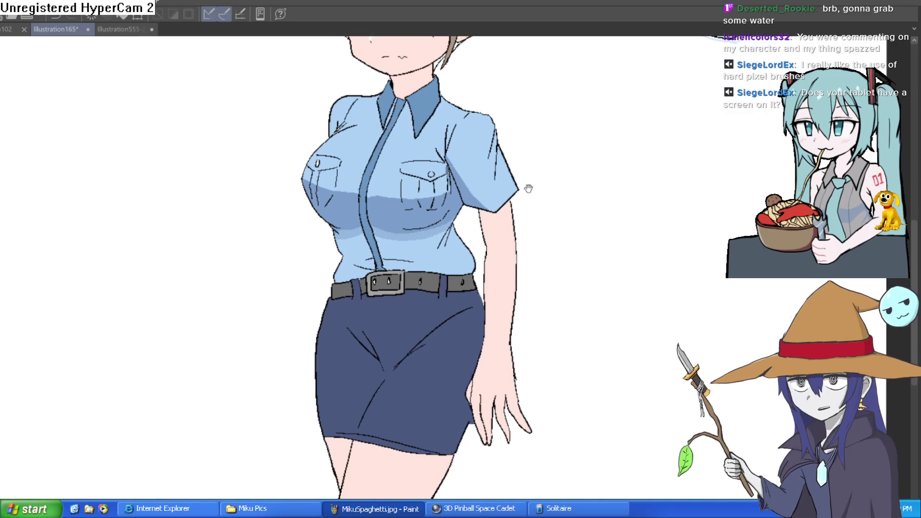
key("ctrl+0")
mouse_move(525, 200)
left_mouse_down()
mouse_move(516, 214)
mouse_move(528, 228)
left_mouse_up()
key("h")
key("h")
scroll(495, 232, "up", 5)
left_click_drag(495, 232, 579, 339)
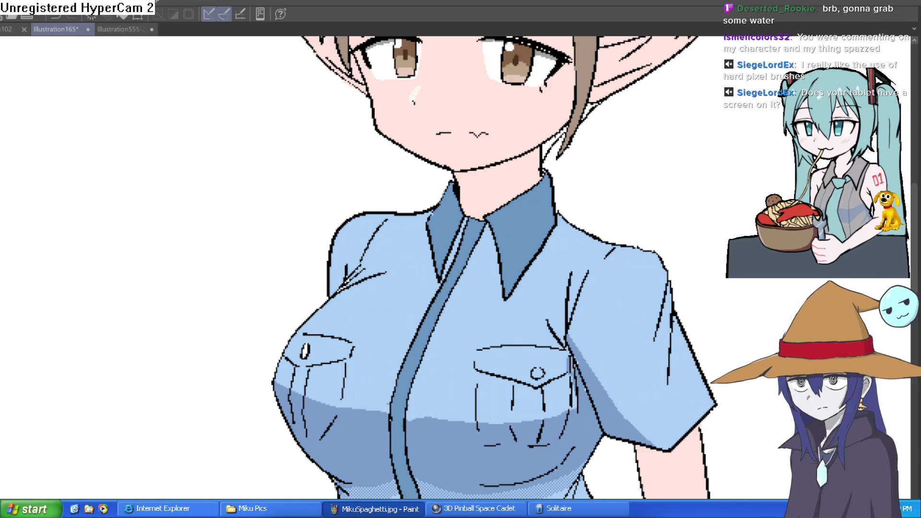
scroll(658, 261, "right", 5)
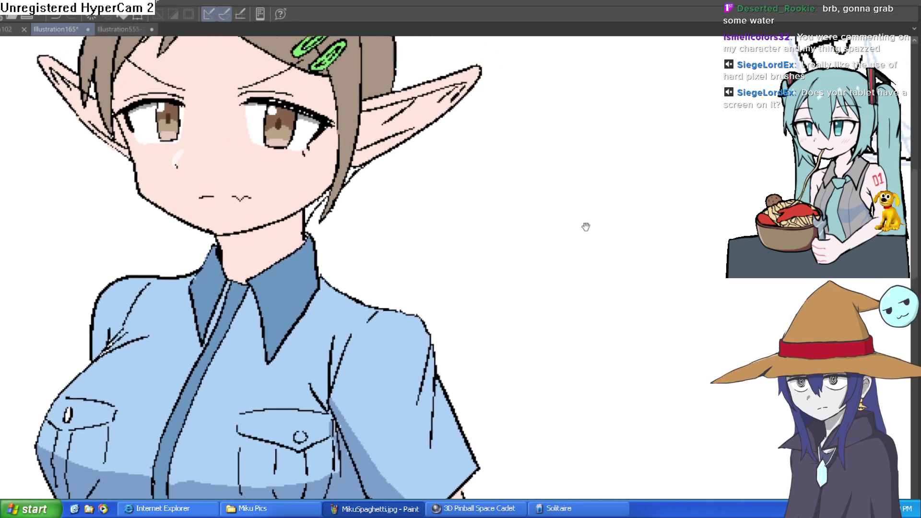
mouse_move(655, 150)
left_mouse_down()
mouse_move(586, 181)
mouse_move(656, 149)
left_mouse_up()
key("ctrl+z")
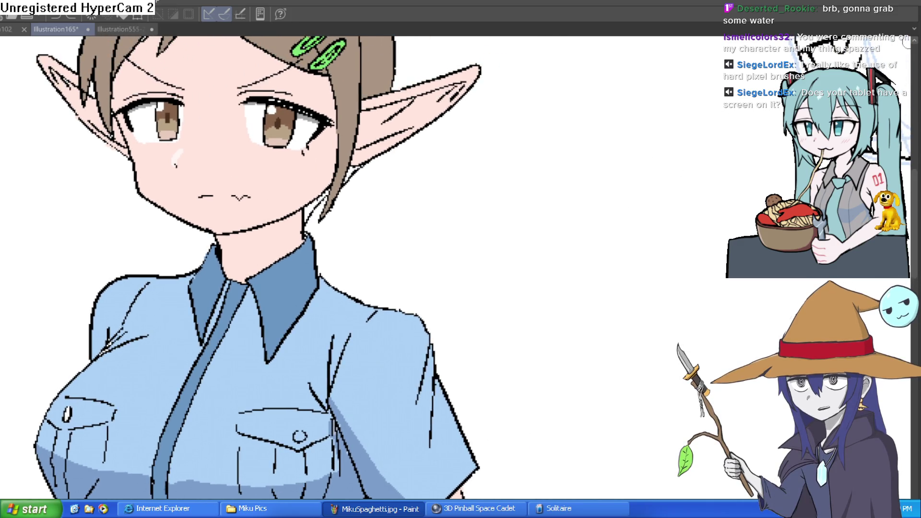
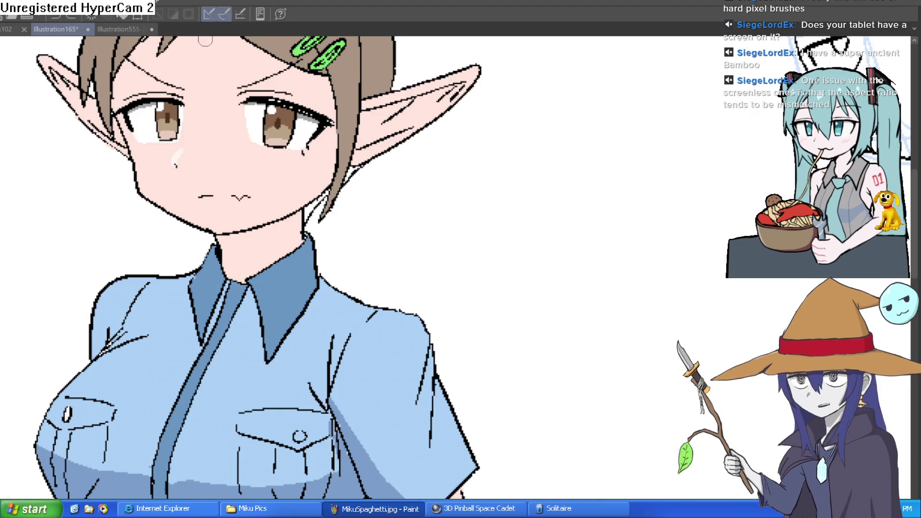
Draw two test zigzag strokes beside the character and undo both
mouse_move(595, 124)
left_mouse_down()
mouse_move(574, 196)
mouse_move(686, 105)
left_mouse_up()
key("ctrl+z")
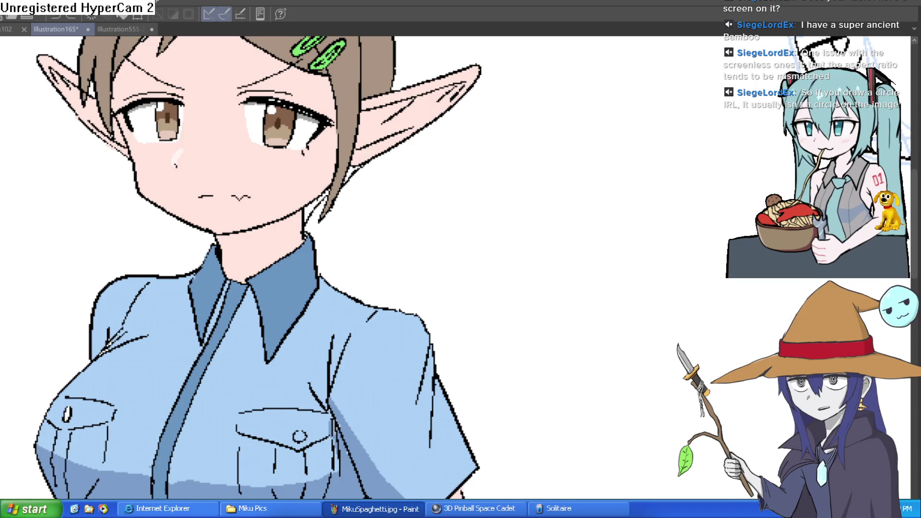
left_click_drag(539, 176, 623, 197)
key("ctrl+z")
Draw a round face with squiggly eyes and a wavy mouth, then a new circle above it
mouse_move(663, 124)
left_mouse_down()
mouse_move(631, 119)
mouse_move(671, 208)
mouse_move(649, 124)
left_mouse_up()
mouse_move(580, 170)
left_mouse_down()
mouse_move(557, 184)
mouse_move(573, 178)
left_mouse_up()
mouse_move(629, 160)
left_mouse_down()
mouse_move(605, 173)
mouse_move(633, 159)
mouse_move(632, 179)
mouse_move(575, 206)
mouse_move(622, 182)
mouse_move(664, 191)
mouse_move(662, 165)
left_mouse_up()
mouse_move(588, 226)
left_mouse_down()
mouse_move(636, 217)
mouse_move(612, 228)
left_mouse_up()
key("ctrl+z")
left_click_drag(551, 214, 572, 221)
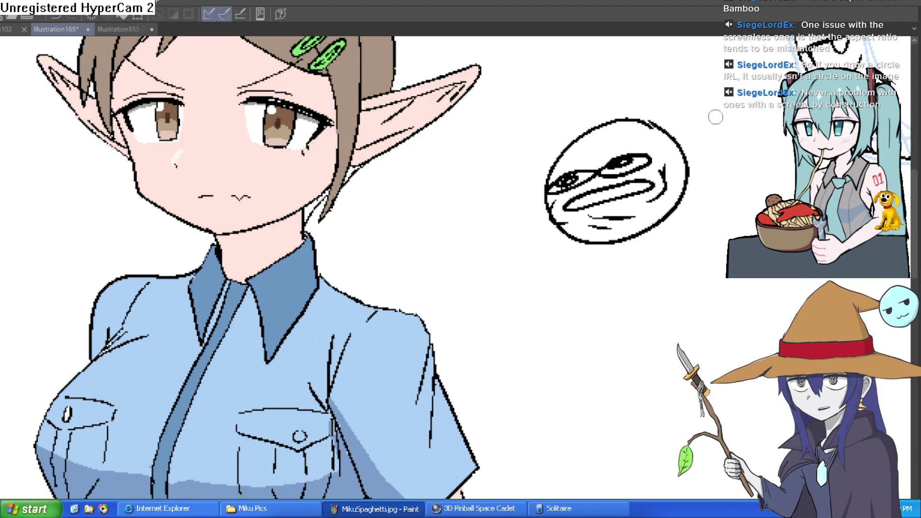
left_click_drag(714, 115, 694, 162)
mouse_move(618, 74)
left_mouse_down()
mouse_move(623, 213)
mouse_move(648, 73)
mouse_move(650, 84)
left_mouse_up()
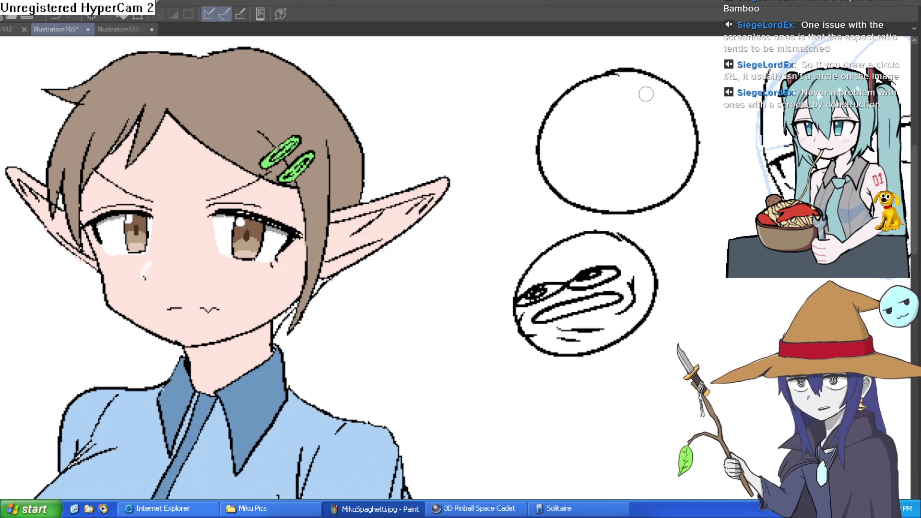
Draw two big goggling eyes in the upper circle, with a pupil in the right eye
mouse_move(540, 143)
left_mouse_down()
mouse_move(571, 115)
mouse_move(552, 139)
left_mouse_up()
mouse_move(602, 120)
left_mouse_down()
mouse_move(643, 138)
mouse_move(597, 140)
left_mouse_up()
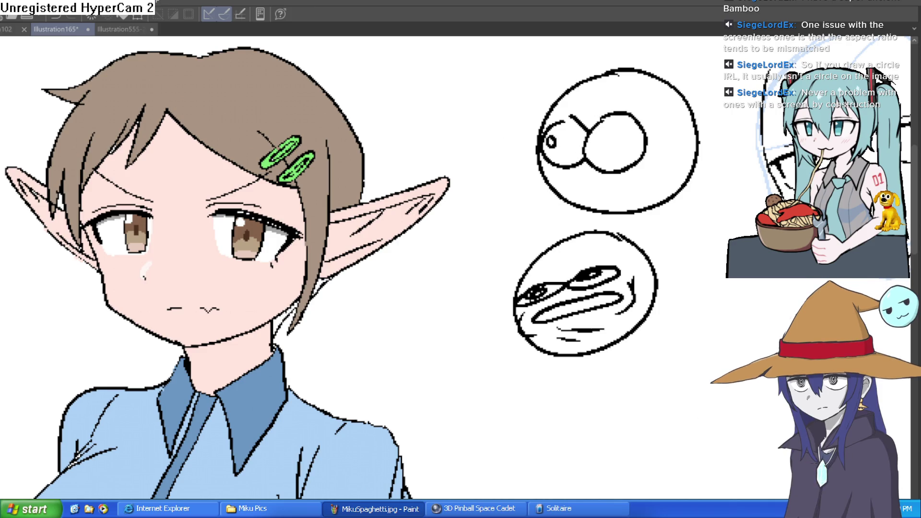
scroll(571, 121, "up", 5)
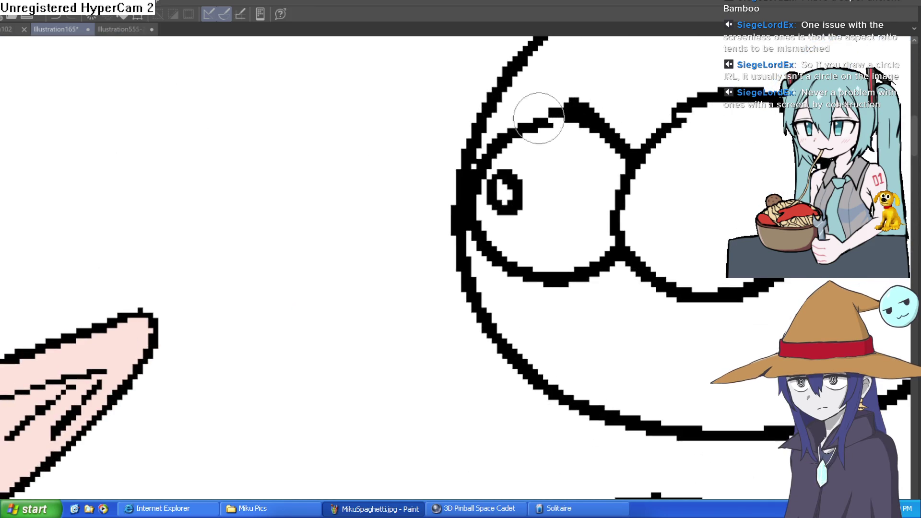
scroll(533, 138, "down", 7)
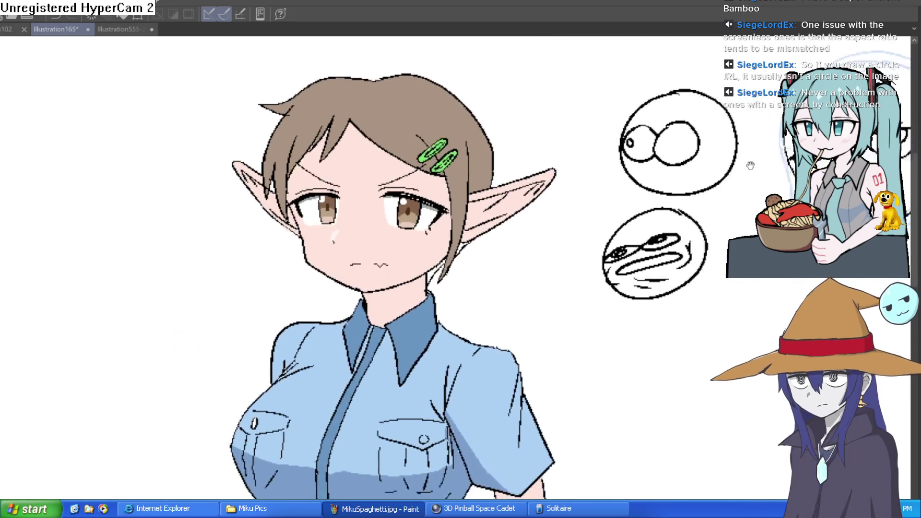
scroll(642, 139, "up", 4)
mouse_move(619, 129)
left_mouse_down()
mouse_move(633, 135)
mouse_move(580, 90)
left_mouse_up()
Add a wide looping mouth and a cheek line to the upper face
mouse_move(475, 157)
left_mouse_down()
mouse_move(683, 155)
mouse_move(497, 171)
mouse_move(475, 159)
left_mouse_up()
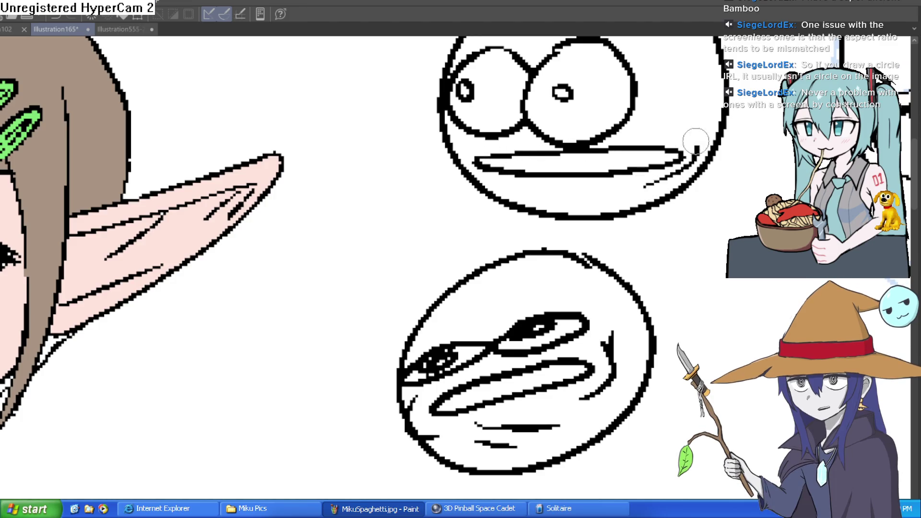
left_click_drag(691, 103, 651, 160)
mouse_move(633, 232)
left_mouse_down()
mouse_move(644, 181)
mouse_move(631, 147)
left_mouse_up()
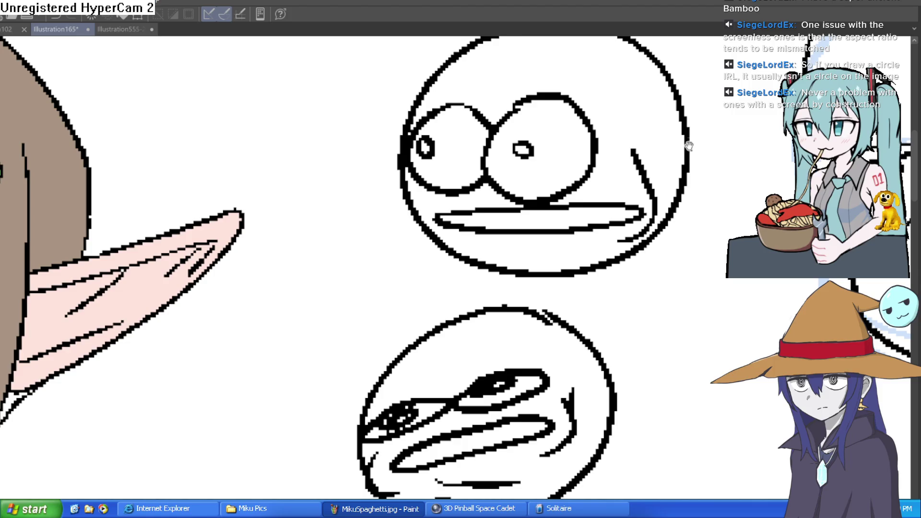
left_click_drag(689, 142, 680, 169)
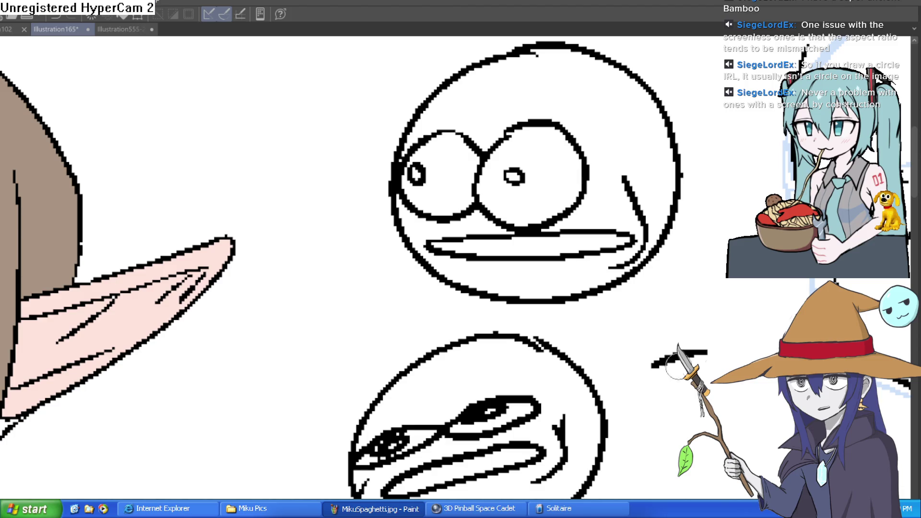
left_click_drag(662, 364, 526, 370)
Ink a wavy mouth below the nose of the blue-guided face sketch
left_click_drag(839, 297, 677, 285)
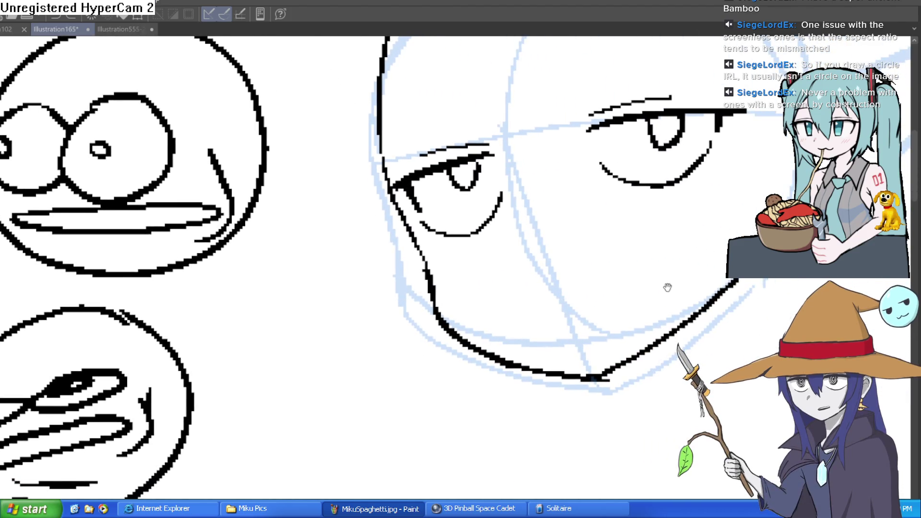
mouse_move(547, 303)
left_mouse_down()
mouse_move(586, 293)
mouse_move(645, 249)
left_mouse_up()
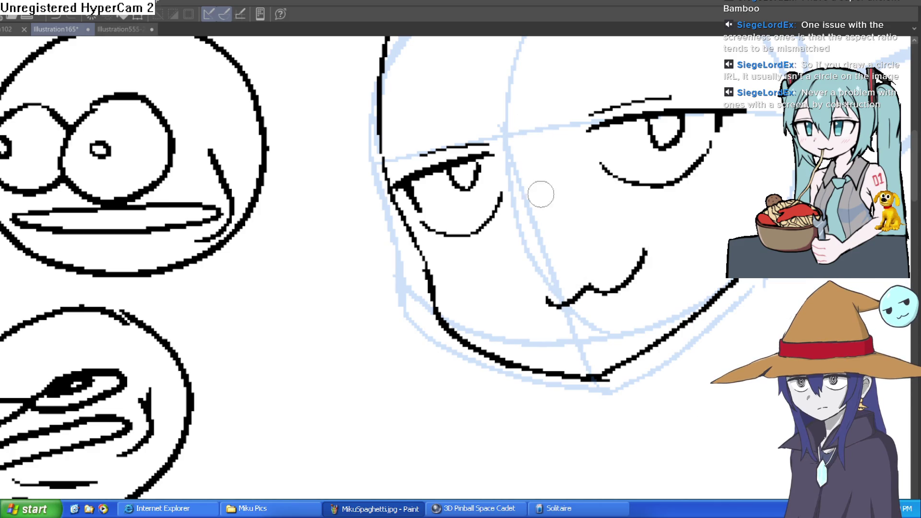
key("ctrl+z")
left_click_drag(547, 300, 660, 248)
left_click_drag(820, 188, 620, 305)
Draw a pointed elf ear with inner-ear detail lines on the face's right side
mouse_move(600, 219)
left_mouse_down()
mouse_move(777, 151)
mouse_move(650, 300)
mouse_move(590, 329)
left_mouse_up()
mouse_move(603, 244)
left_mouse_down()
mouse_move(755, 173)
mouse_move(715, 218)
left_mouse_up()
mouse_move(605, 244)
left_mouse_down()
mouse_move(611, 305)
mouse_move(650, 267)
left_mouse_up()
left_click_drag(667, 211, 661, 228)
scroll(656, 238, "down", 5)
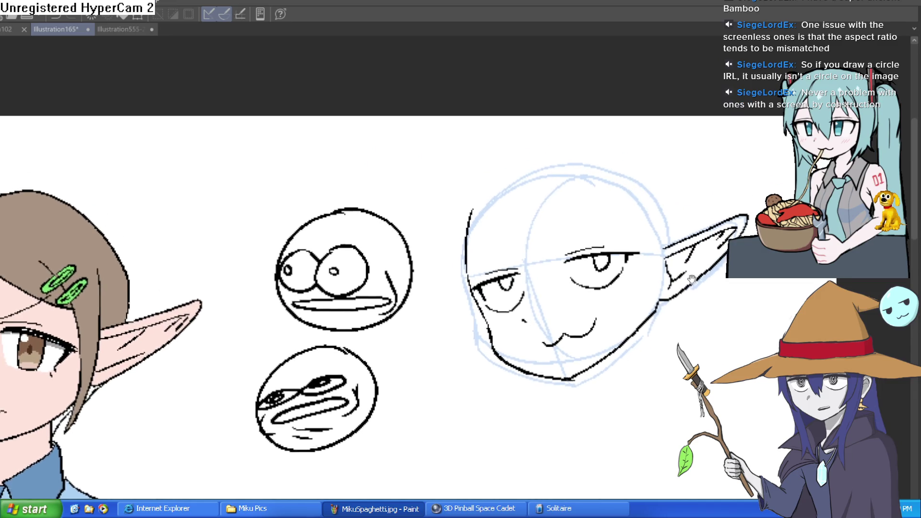
scroll(668, 274, "up", 5)
scroll(660, 281, "down", 4)
Rotate and mirror the view to check proportions, then ink the left jaw toward the chin
left_click_drag(660, 281, 754, 291)
key("h")
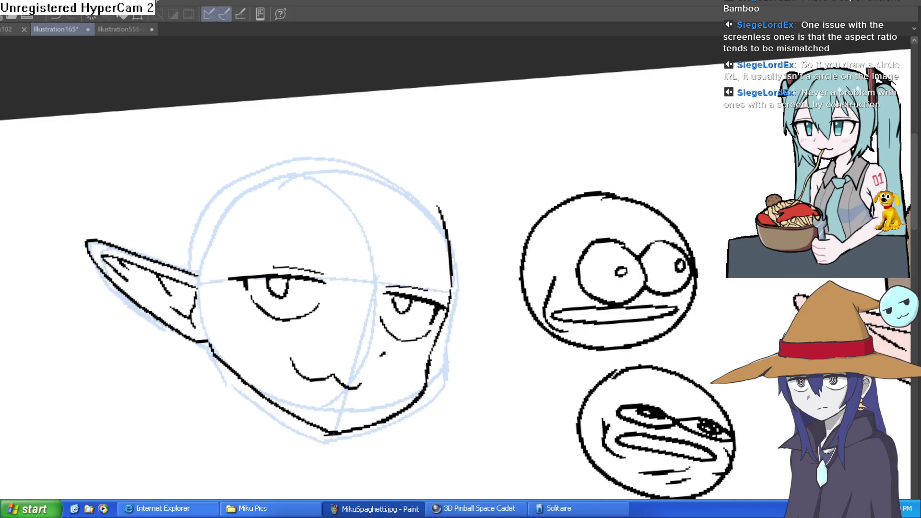
key("h")
scroll(543, 363, "down", 2)
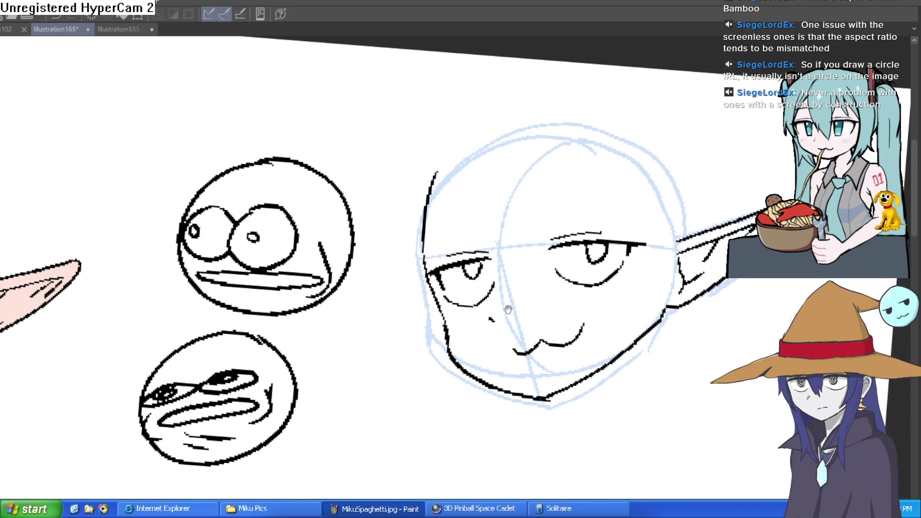
mouse_move(434, 295)
left_mouse_down()
mouse_move(456, 355)
mouse_move(545, 394)
left_mouse_up()
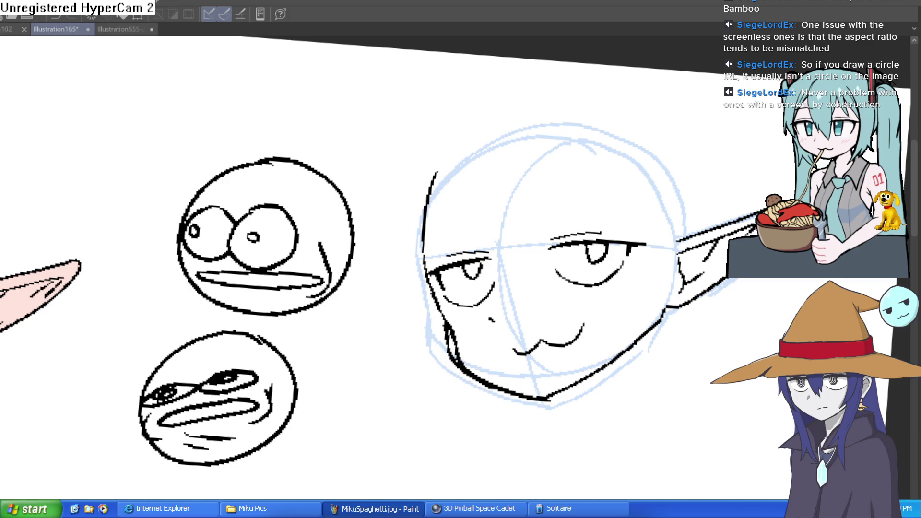
Step back and forward through recent strokes, leaving the two circle face doodles restored
key("ctrl+z")
scroll(461, 269, "down", 3)
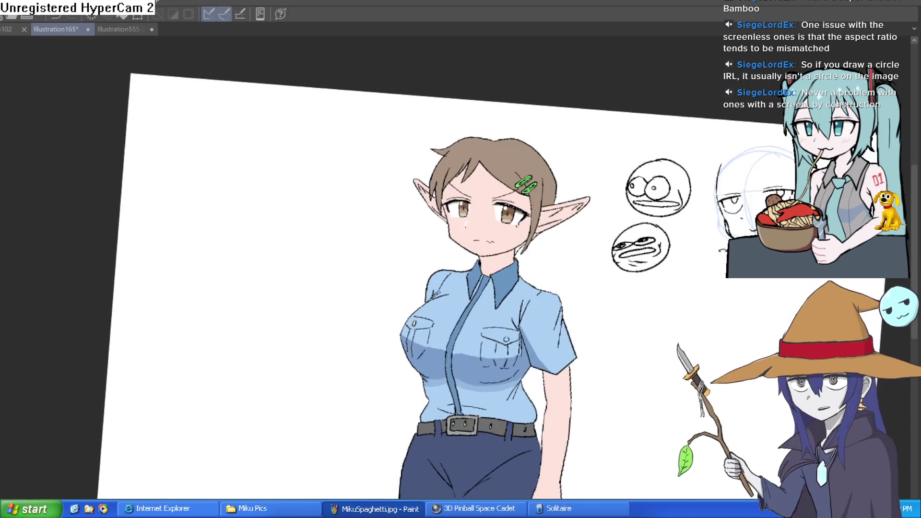
key("ctrl+z")
key("ctrl+y")
key("ctrl+z")
key("ctrl+y")
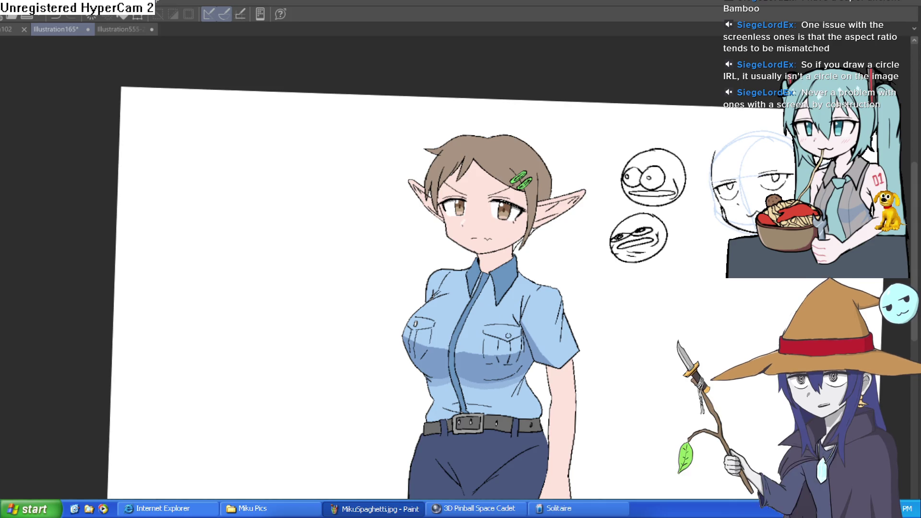
scroll(650, 263, "up", 6)
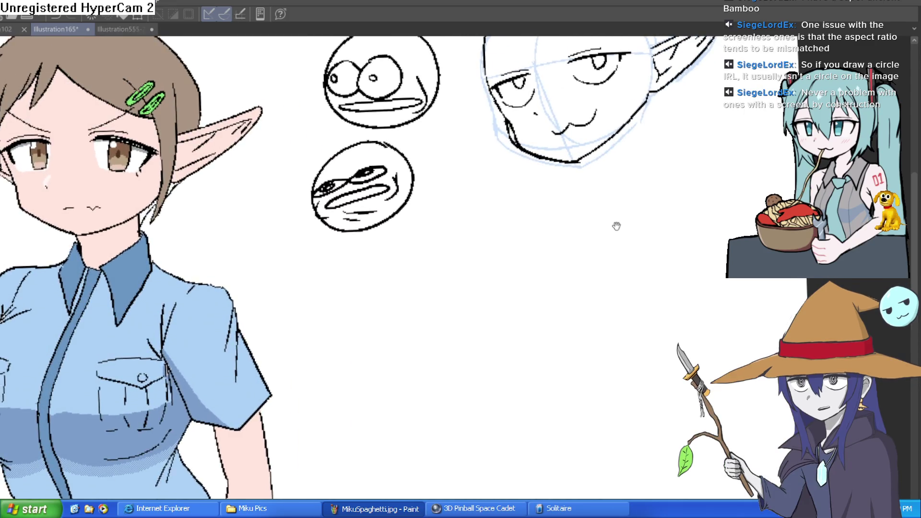
Draw a circle below the eared face sketch
left_click_drag(614, 224, 572, 221)
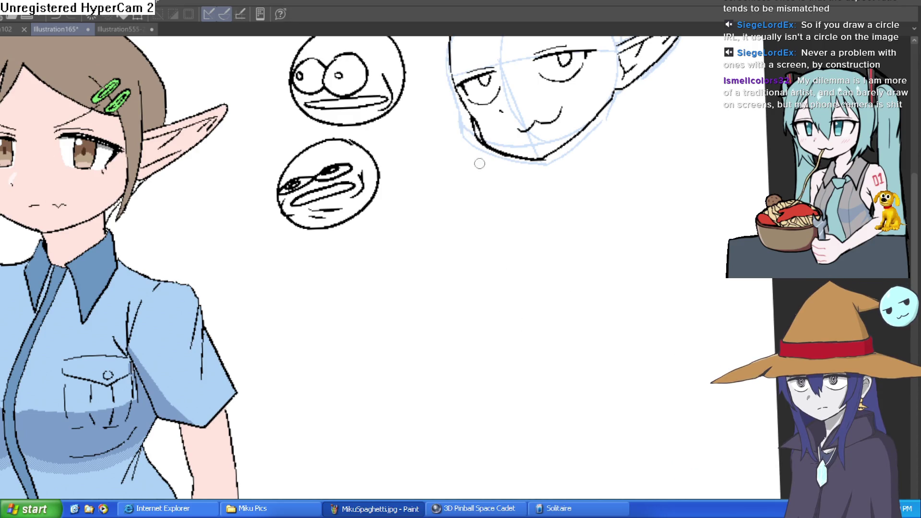
mouse_move(552, 201)
left_mouse_down()
mouse_move(574, 305)
mouse_move(569, 204)
mouse_move(578, 201)
left_mouse_up()
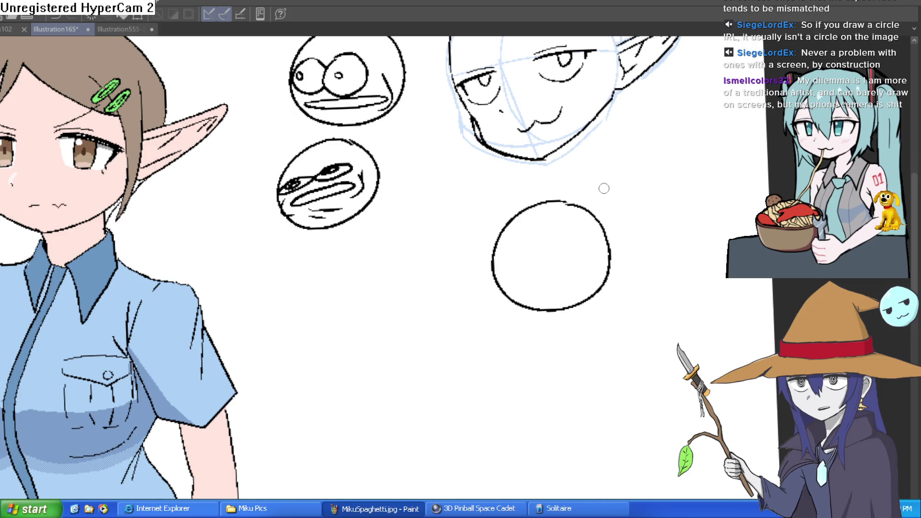
left_click(575, 228)
Add vertical curves and a horizontal band across the circle as sphere guides, retrying strokes
mouse_move(566, 184)
left_mouse_down()
mouse_move(515, 313)
mouse_move(537, 329)
mouse_move(535, 206)
mouse_move(571, 184)
left_mouse_up()
key("ctrl+z")
mouse_move(455, 278)
left_mouse_down()
mouse_move(639, 259)
mouse_move(457, 284)
left_mouse_up()
key("ctrl+z")
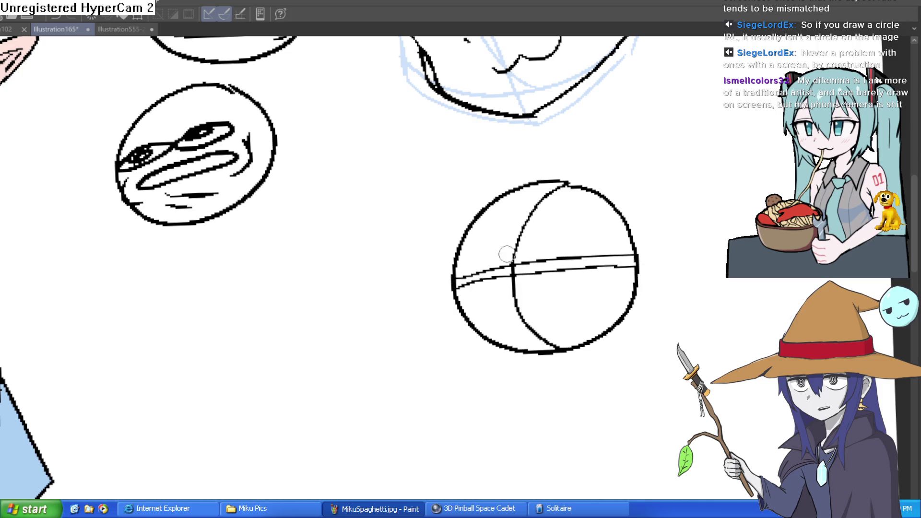
mouse_move(572, 183)
left_mouse_down()
mouse_move(538, 216)
mouse_move(564, 346)
left_mouse_up()
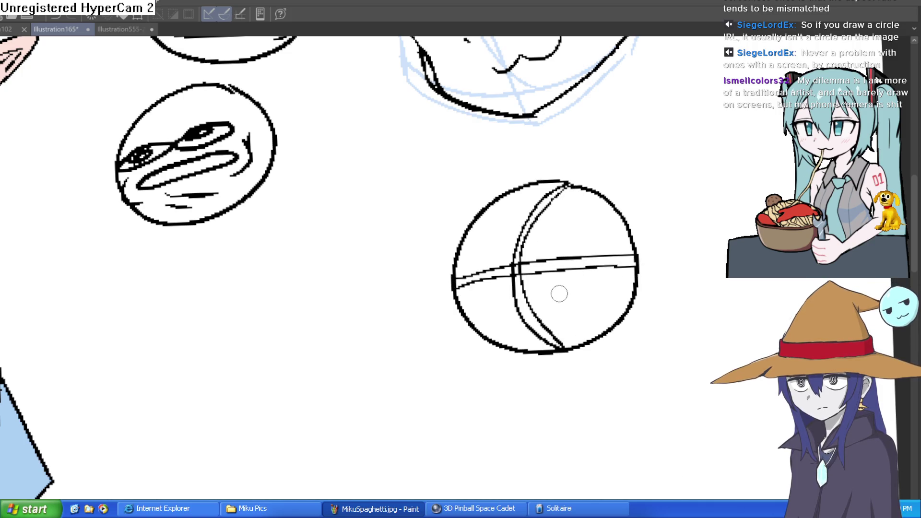
key("ctrl+z")
scroll(557, 199, "down", 1)
mouse_move(553, 167)
left_mouse_down()
mouse_move(510, 303)
mouse_move(552, 338)
mouse_move(499, 270)
mouse_move(556, 169)
left_mouse_up()
key("ctrl+z")
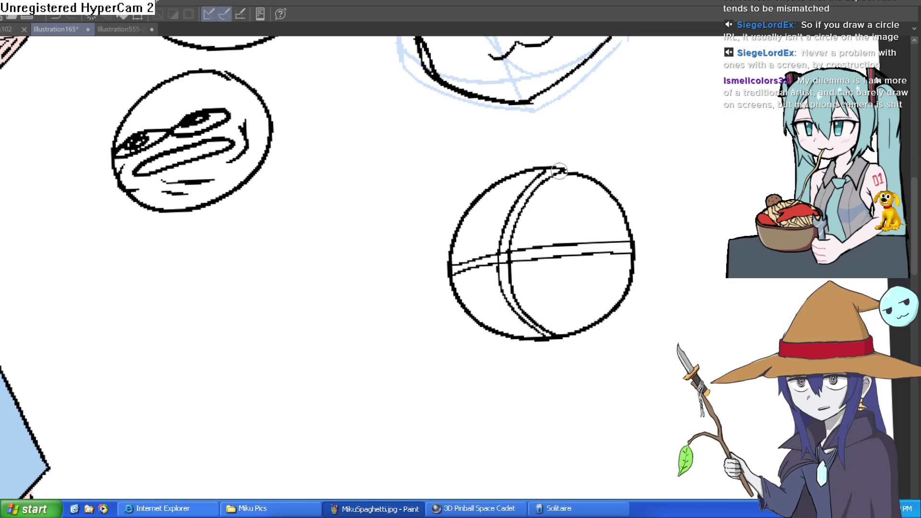
scroll(657, 211, "down", 3)
left_click_drag(657, 211, 644, 256)
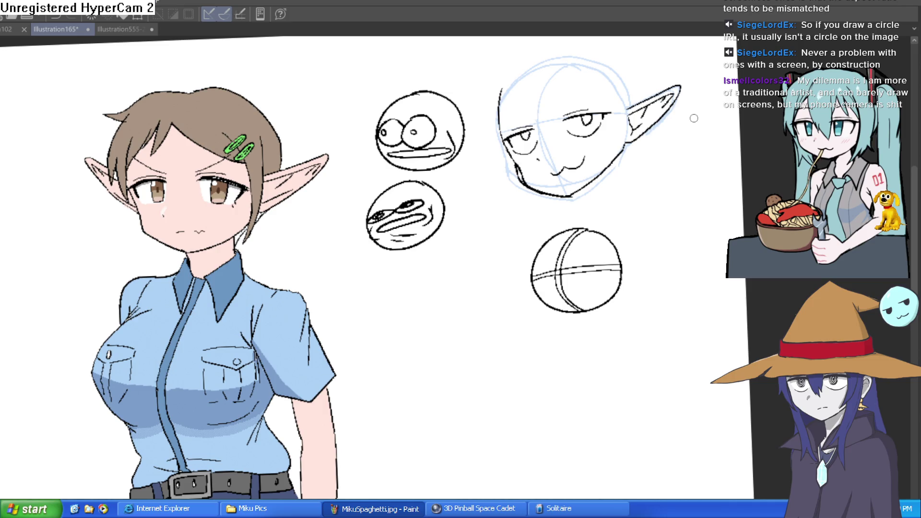
mouse_move(436, 310)
left_mouse_down()
mouse_move(504, 247)
mouse_move(589, 117)
left_mouse_up()
mouse_move(583, 185)
left_mouse_down()
mouse_move(571, 151)
mouse_move(557, 179)
mouse_move(542, 300)
mouse_move(545, 264)
mouse_move(568, 212)
left_mouse_up()
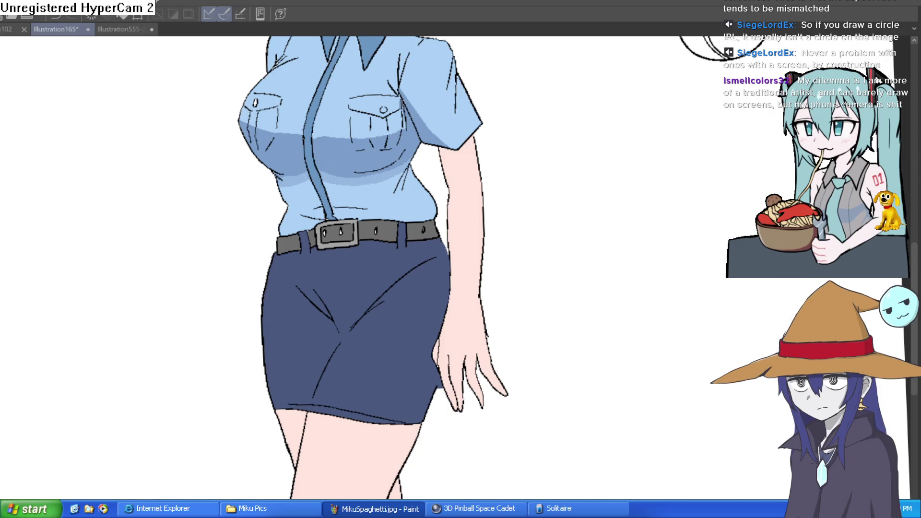
scroll(643, 361, "down", 2)
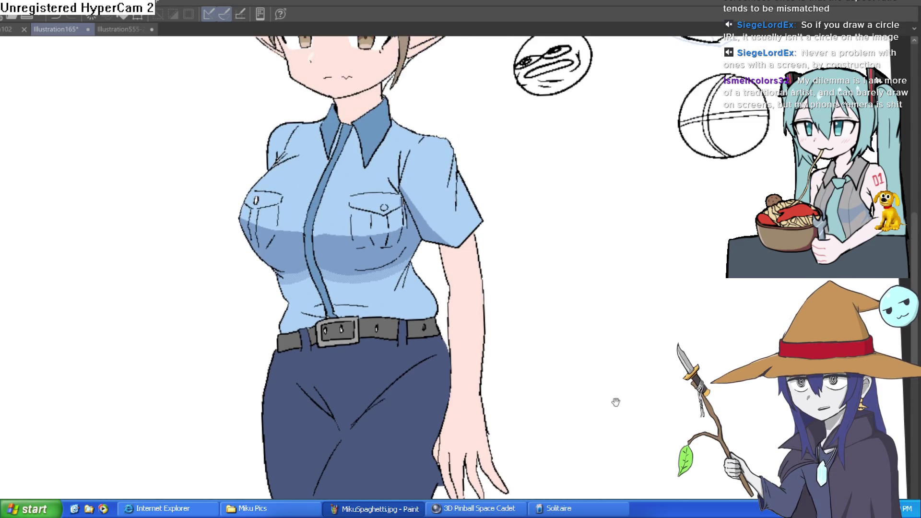
scroll(599, 326, "down", 2)
mouse_move(547, 317)
left_mouse_down()
mouse_move(545, 345)
mouse_move(539, 318)
left_mouse_up()
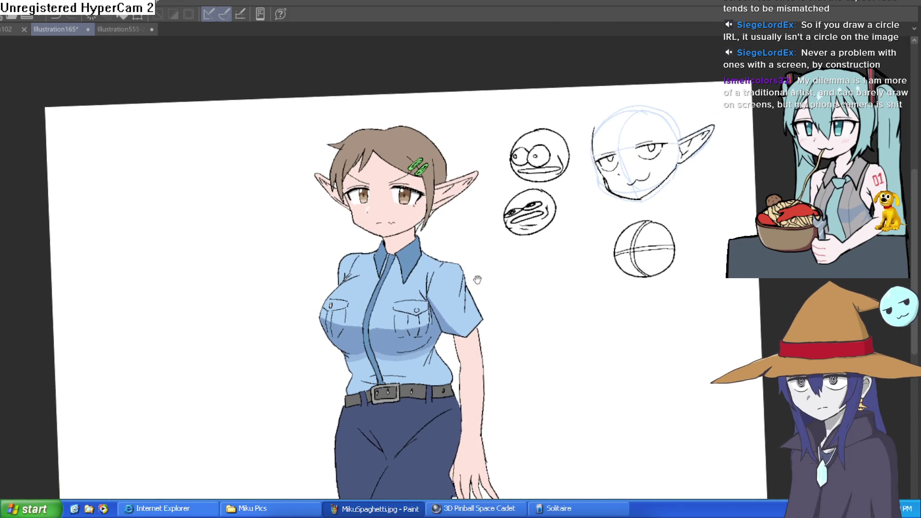
scroll(483, 284, "up", 4)
scroll(507, 254, "down", 1)
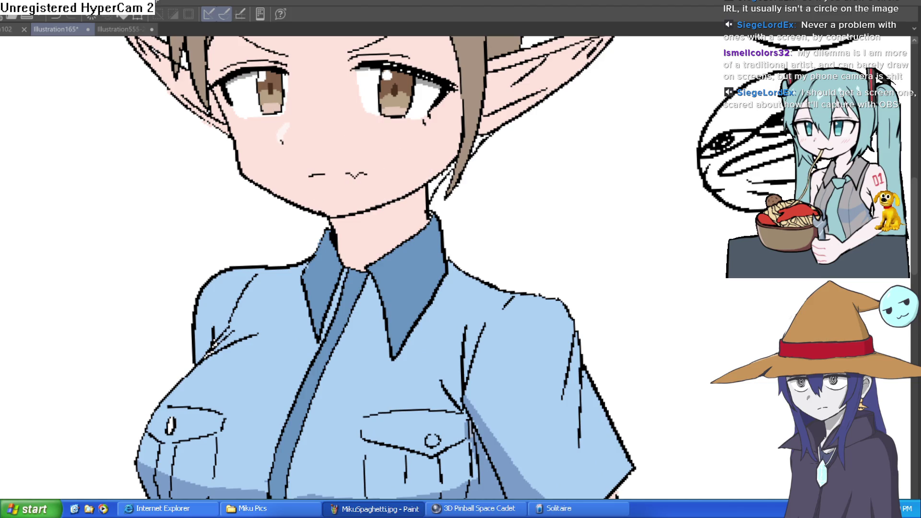
left_click(405, 204)
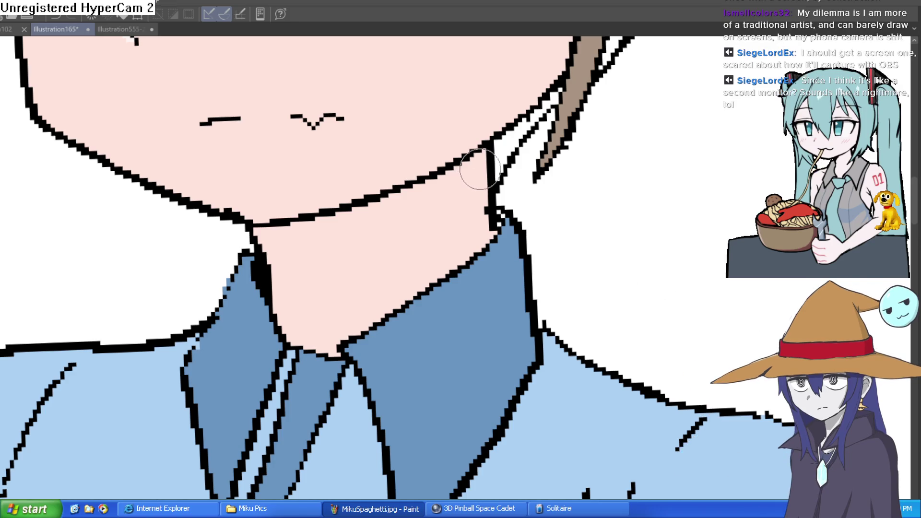
Shade the neck beneath the chin with pink skin shadow
left_click_drag(485, 158, 287, 339)
scroll(530, 218, "down", 5)
scroll(404, 119, "up", 3)
scroll(553, 315, "up", 2)
Draw the shadow edge on the upper arm below the sleeve and fill it
left_click_drag(549, 277, 466, 334)
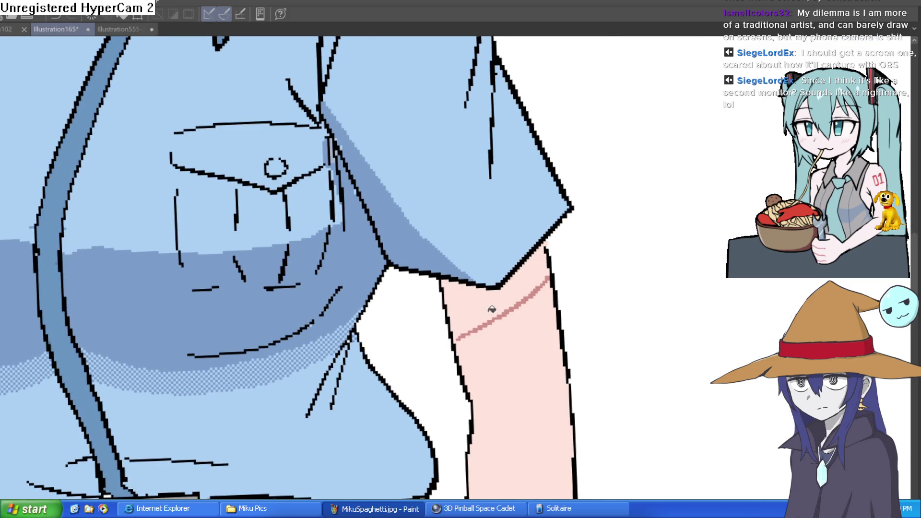
left_click(499, 288)
scroll(576, 261, "down", 4)
Pan and zoom over the skirt, collar, face and torso to inspect the shading
left_click_drag(570, 250, 554, 202)
scroll(646, 192, "up", 4)
scroll(603, 180, "down", 4)
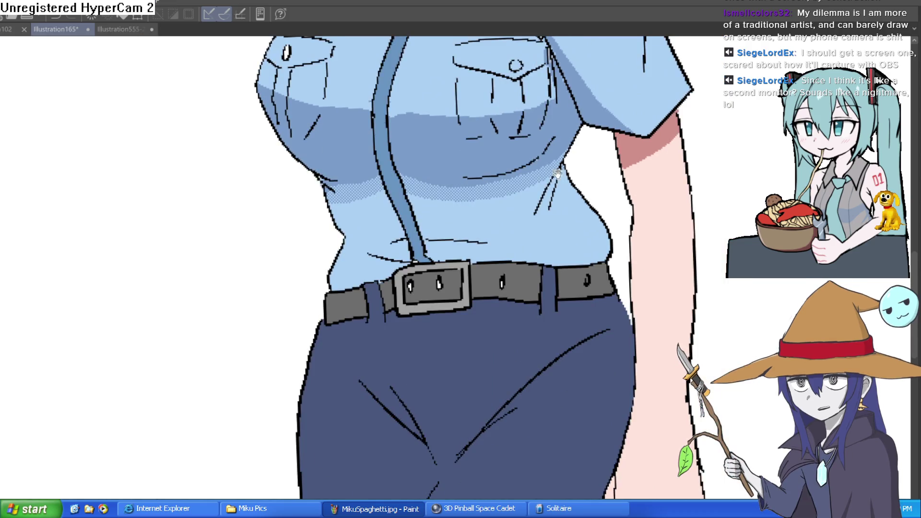
scroll(562, 174, "up", 3)
scroll(462, 216, "up", 2)
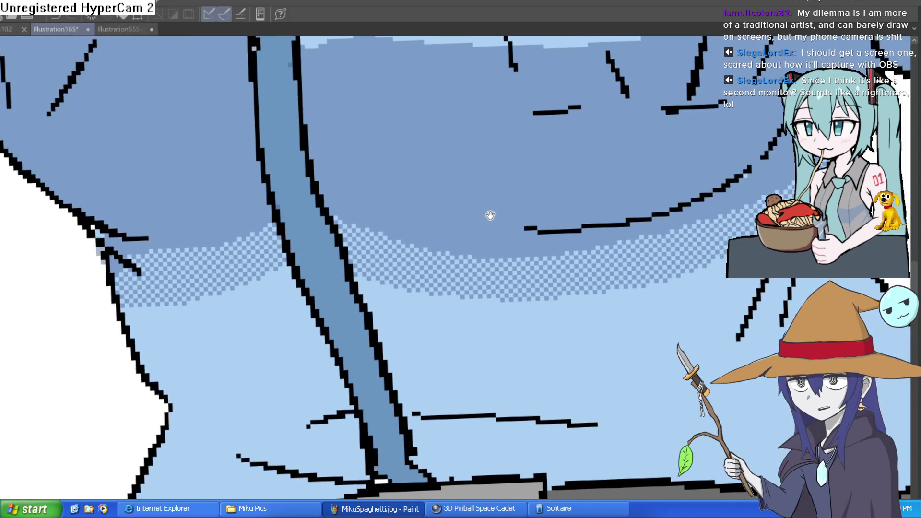
scroll(444, 270, "down", 2)
scroll(533, 226, "up", 1)
scroll(534, 197, "down", 3)
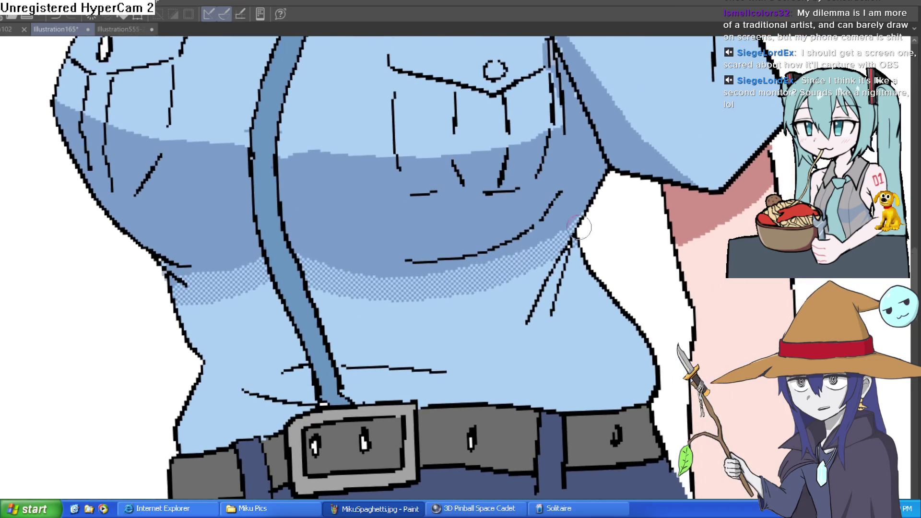
mouse_move(584, 188)
left_mouse_down()
mouse_move(594, 270)
mouse_move(580, 274)
left_mouse_up()
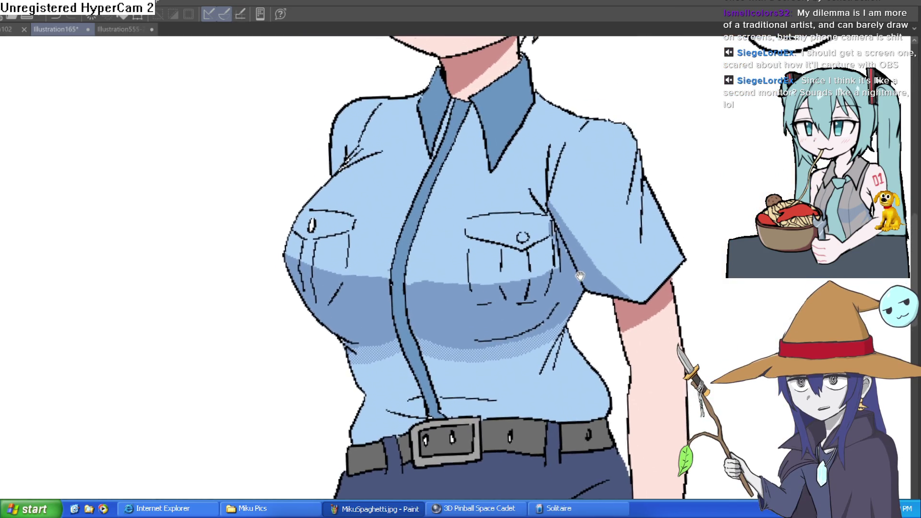
scroll(629, 283, "down", 1)
scroll(603, 293, "up", 1)
scroll(603, 293, "down", 1)
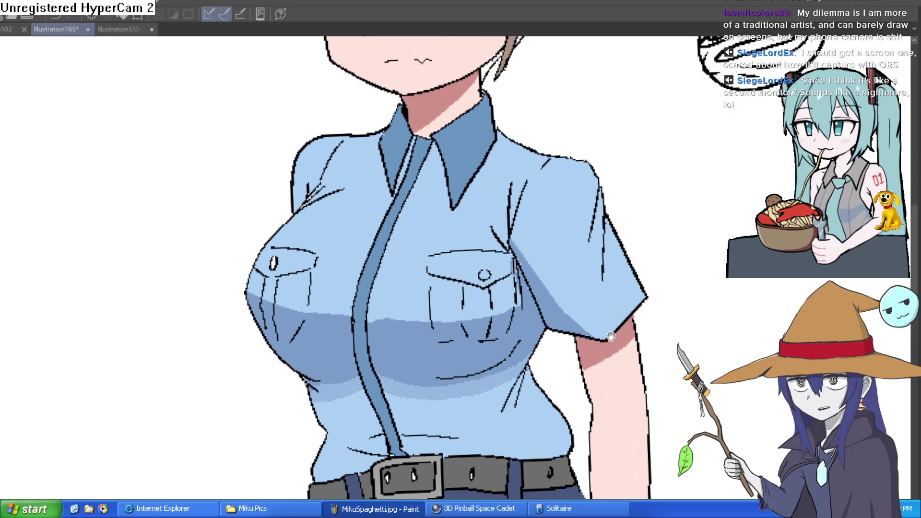
scroll(619, 242, "down", 1)
left_click_drag(611, 247, 549, 191)
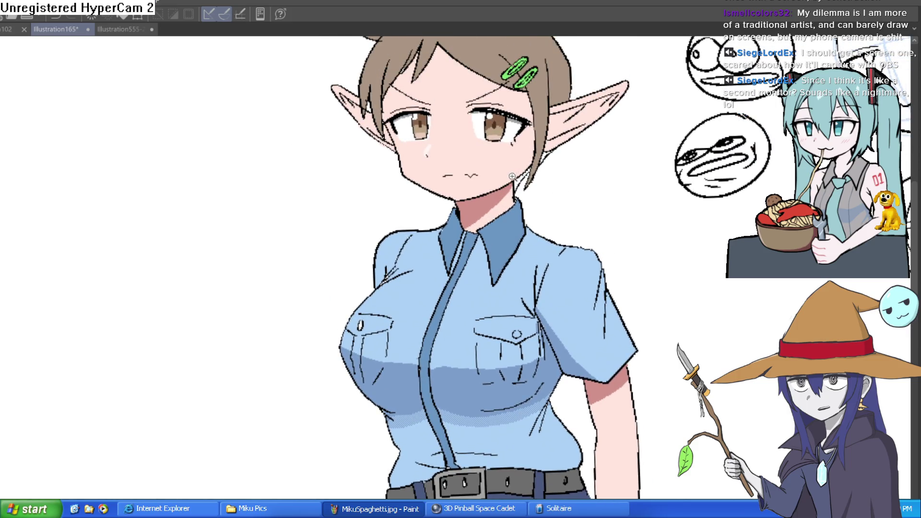
scroll(513, 175, "up", 1)
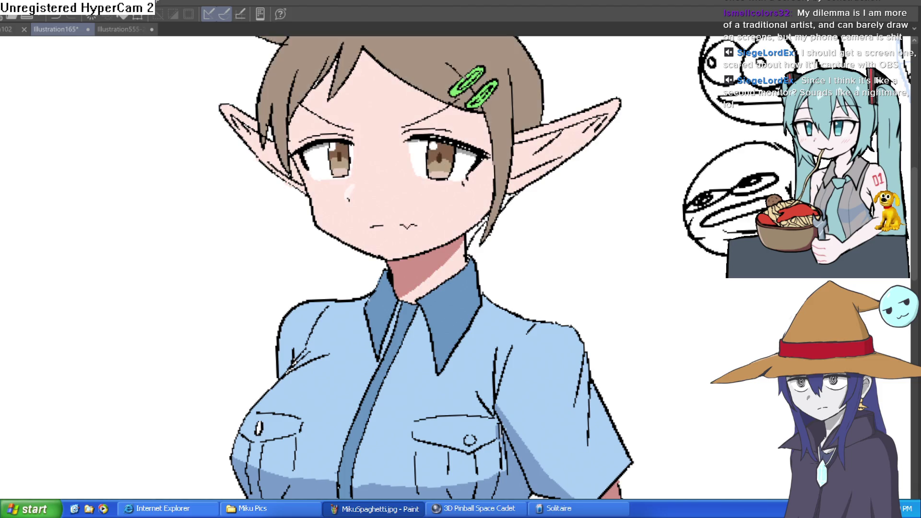
Mirror the canvas view back and forth to check the elf girl's proportions
scroll(499, 202, "up", 3)
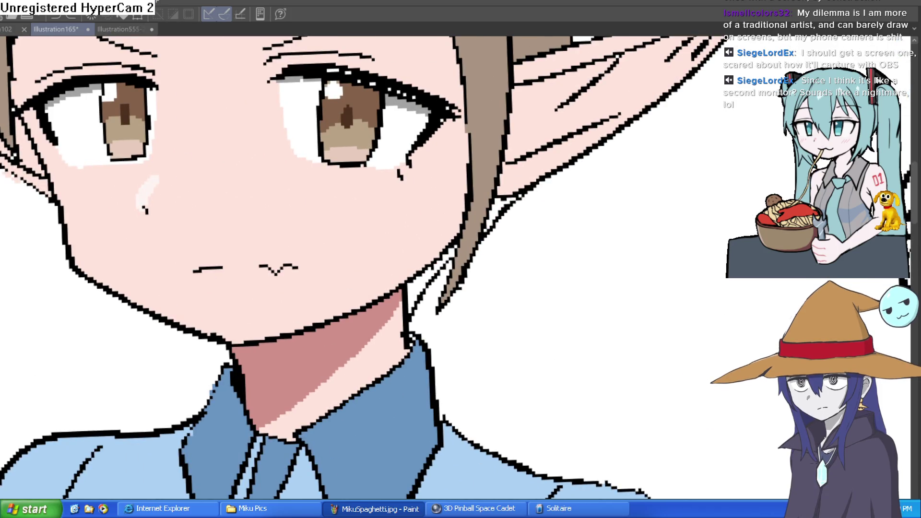
left_click_drag(196, 117, 183, 228)
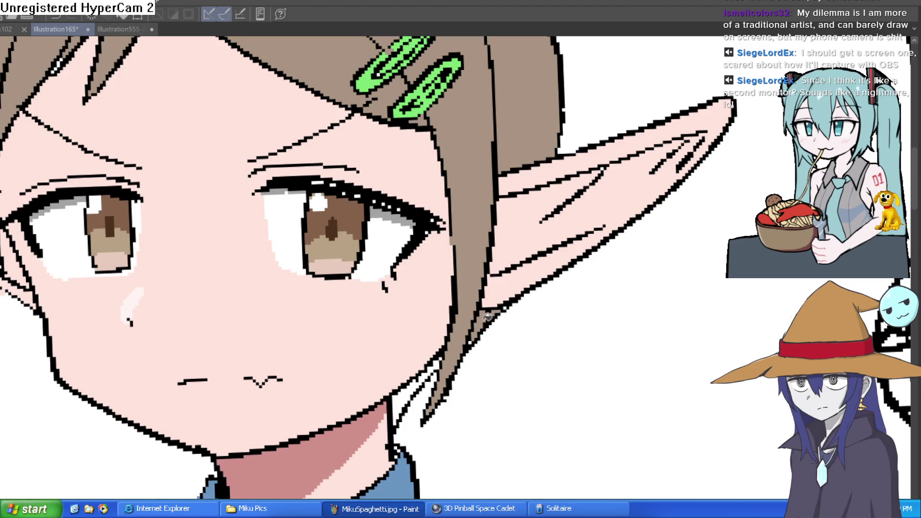
scroll(484, 327, "up", 3)
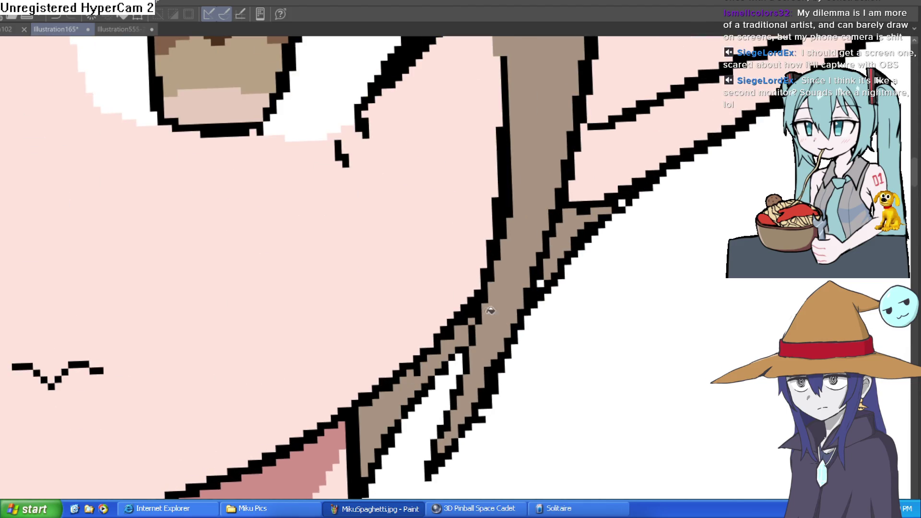
scroll(701, 235, "down", 3)
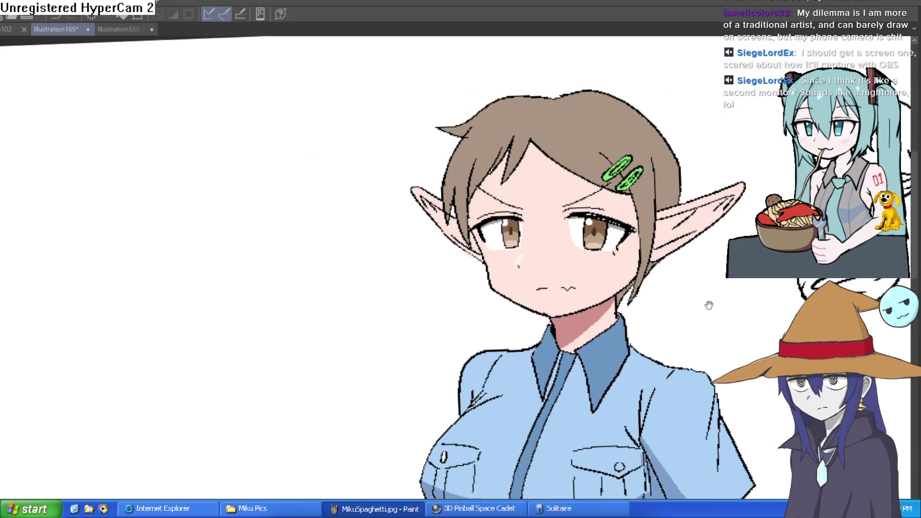
scroll(686, 294, "down", 1)
key("h")
key("h")
key("h")
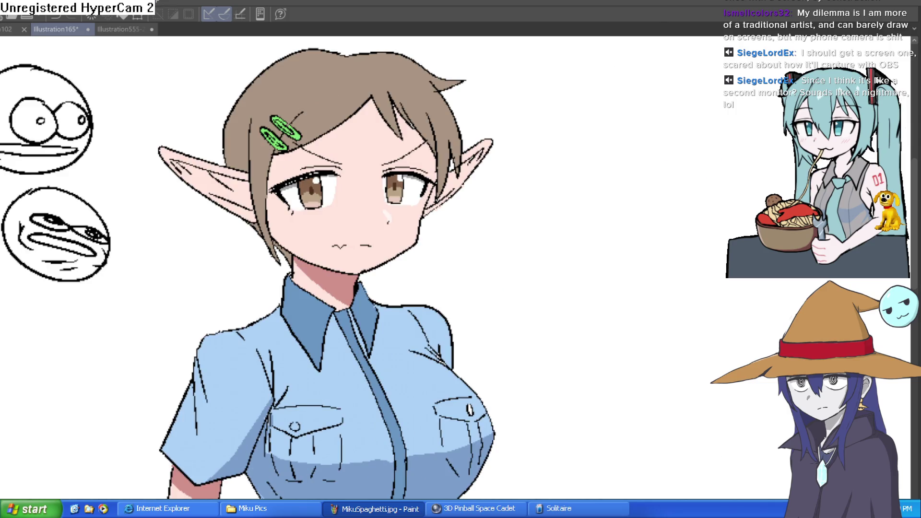
key("h")
key("h")
key("h")
key("h")
key("h")
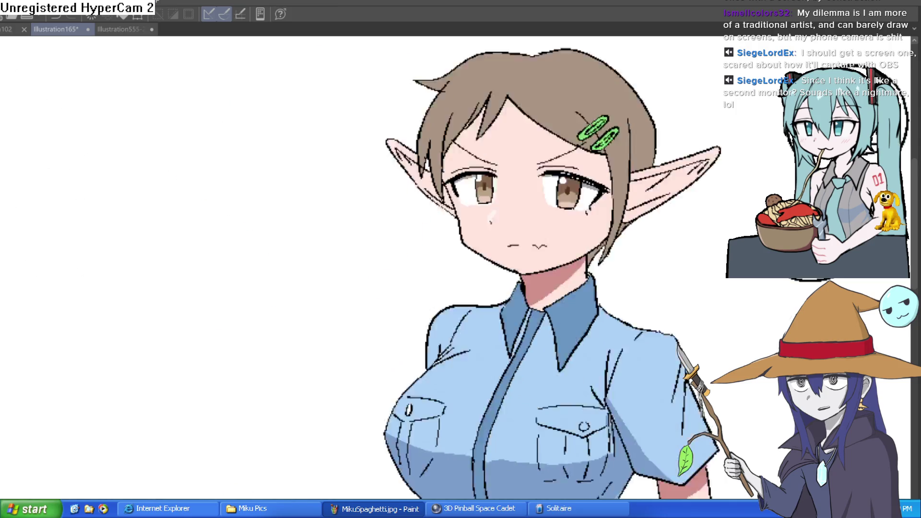
key("h")
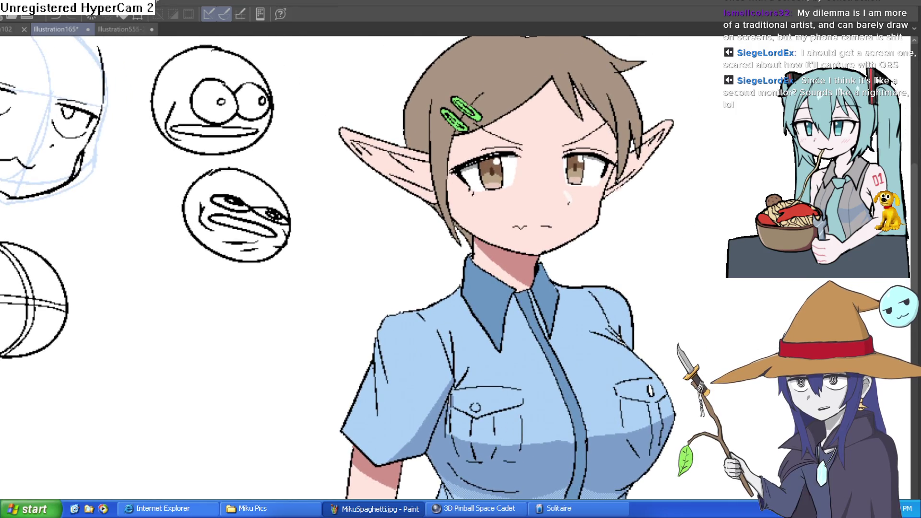
key("h")
scroll(397, 221, "up", 4)
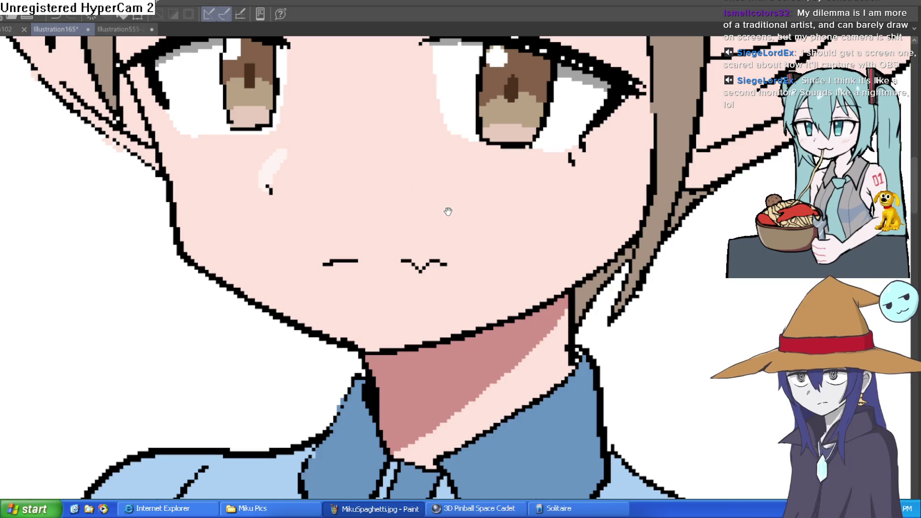
scroll(446, 210, "down", 4)
scroll(453, 210, "up", 1)
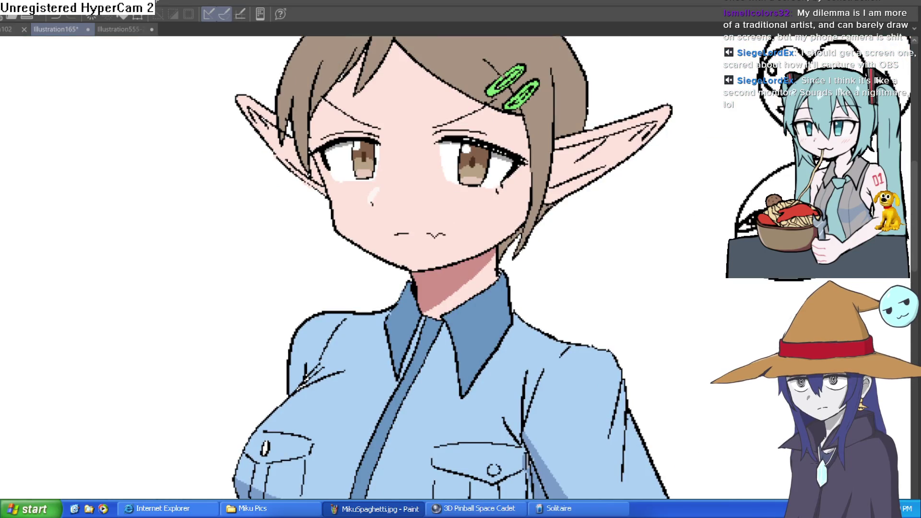
Draw a new round face beside the frog face, with two wide eyes and a pupil
left_click_drag(393, 147, 143, 112)
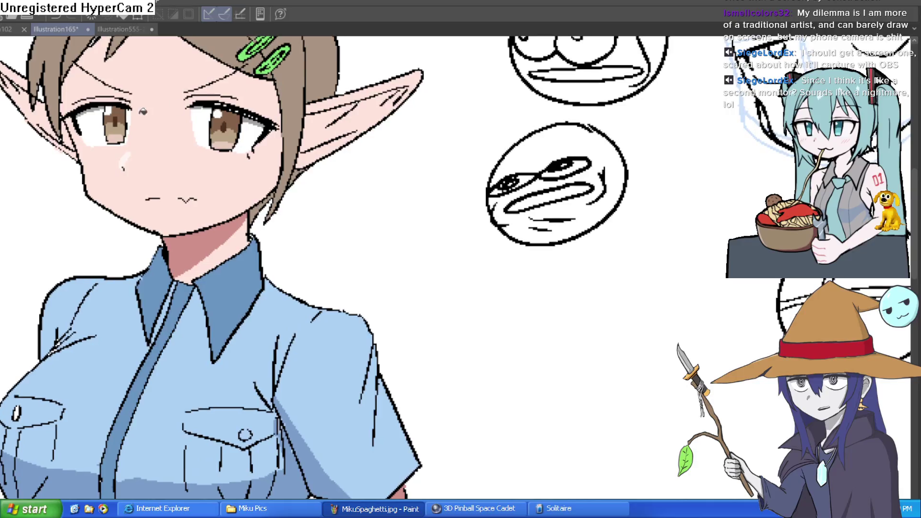
mouse_move(714, 191)
left_mouse_down()
mouse_move(603, 179)
mouse_move(563, 296)
mouse_move(586, 157)
mouse_move(545, 275)
mouse_move(603, 173)
left_mouse_up()
key("ctrl+z")
mouse_move(547, 207)
left_mouse_down()
mouse_move(547, 240)
mouse_move(533, 227)
left_mouse_up()
mouse_move(576, 212)
left_mouse_down()
mouse_move(600, 215)
mouse_move(569, 217)
mouse_move(593, 253)
mouse_move(560, 246)
mouse_move(607, 272)
left_mouse_up()
left_click_drag(643, 237, 609, 256)
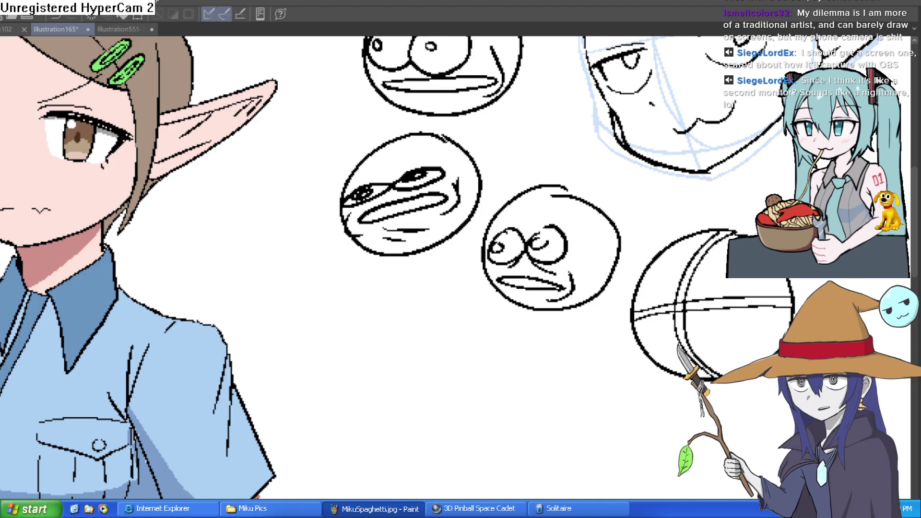
scroll(520, 272, "up", 4)
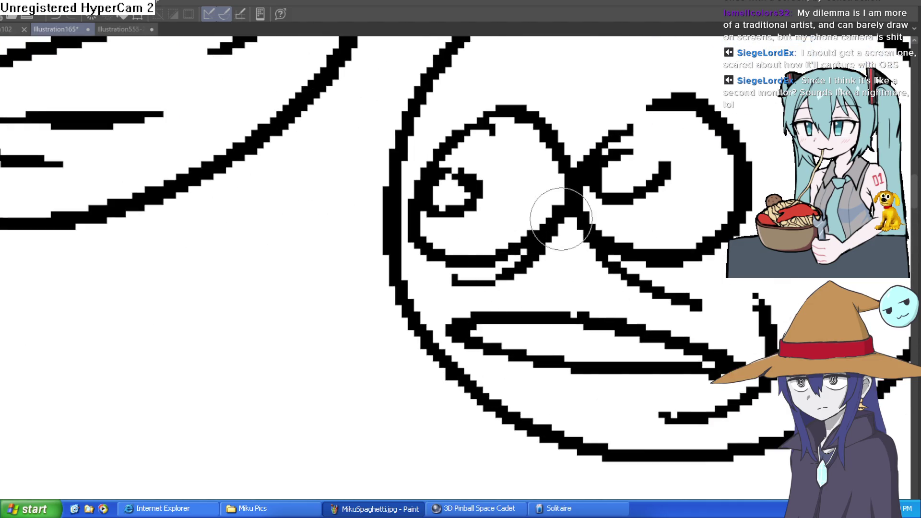
Redraw the middle face's right eye outline and remove the stray stroke inside it
left_click_drag(638, 243, 546, 283)
scroll(650, 192, "down", 3)
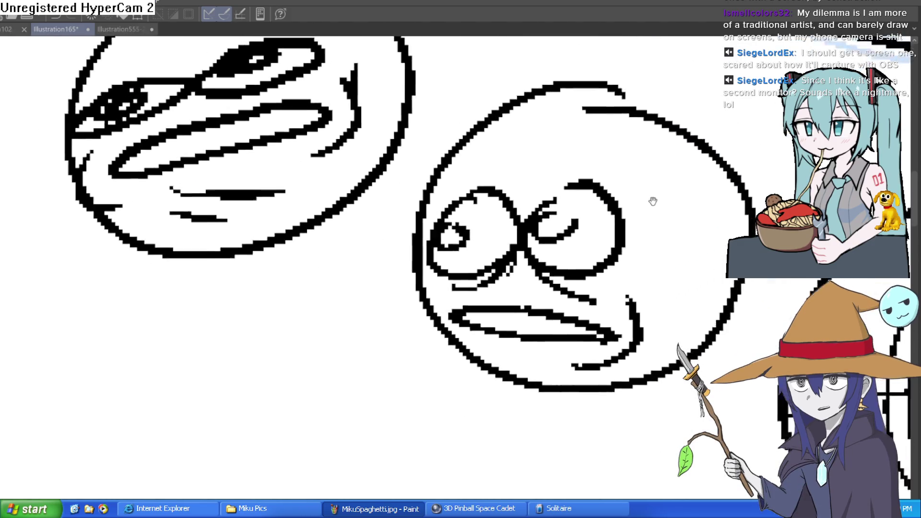
scroll(632, 232, "up", 2)
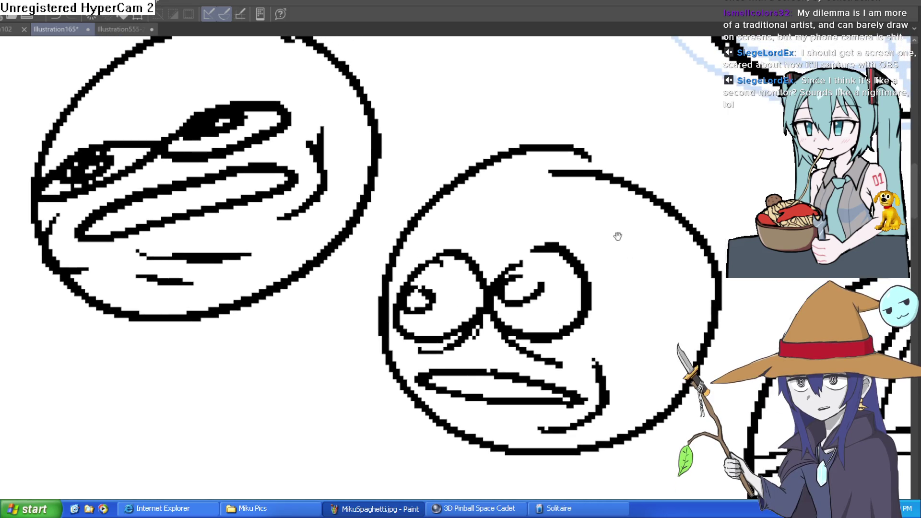
scroll(522, 277, "up", 4)
left_click_drag(521, 277, 613, 196)
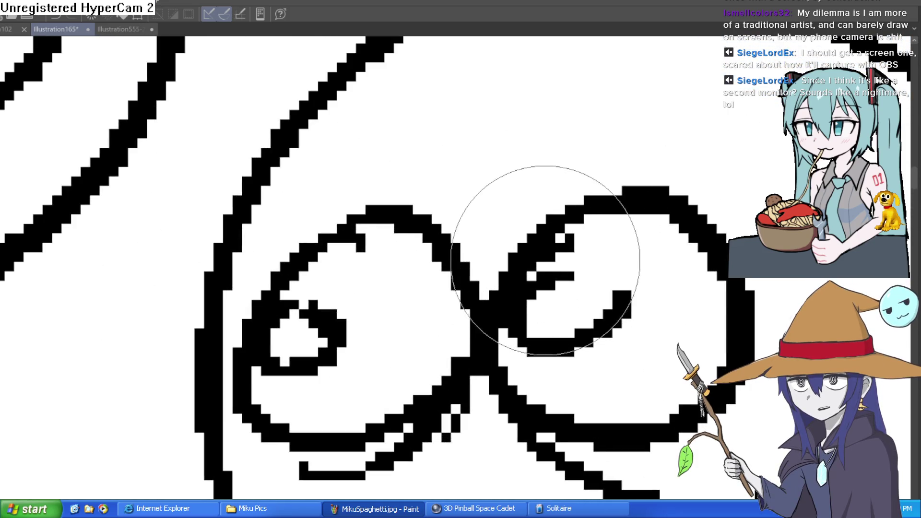
left_click(535, 237)
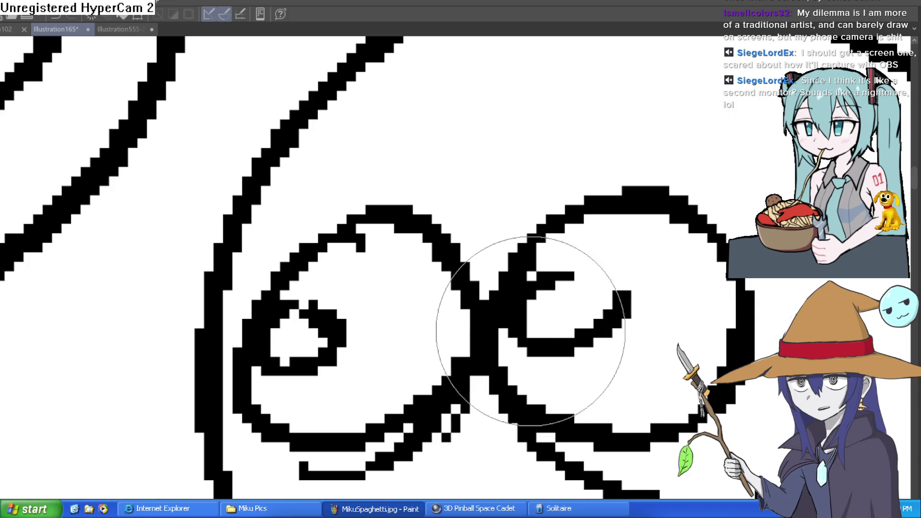
scroll(739, 219, "down", 4)
left_click_drag(739, 219, 656, 272)
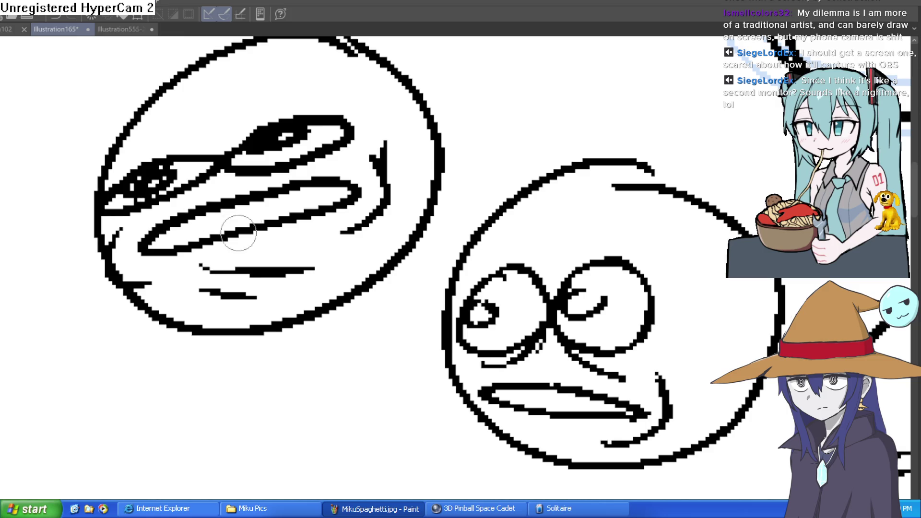
left_click_drag(685, 273, 617, 244)
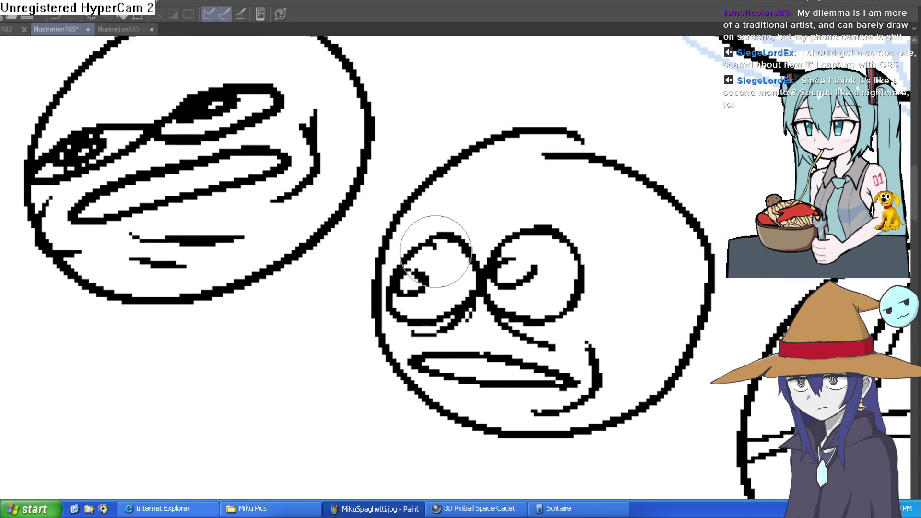
scroll(548, 225, "down", 5)
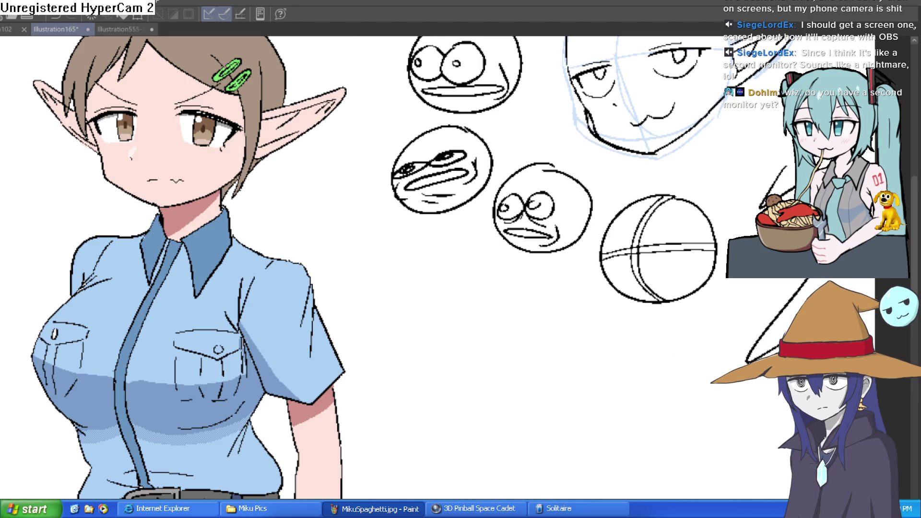
Sketch a few strokes on the canvas at right, then undo them
left_click_drag(792, 144, 735, 174)
left_click_drag(787, 189, 735, 212)
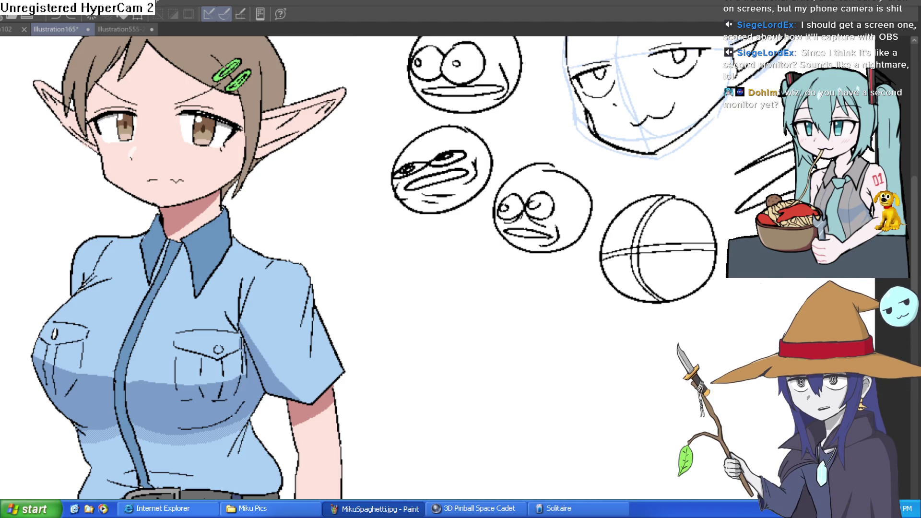
left_click_drag(811, 281, 773, 353)
key("ctrl+z")
key("ctrl+z")
key("ctrl+z")
Draw a large circle below the face sketches with two eye ovals and a left pupil
mouse_move(521, 279)
left_mouse_down()
mouse_move(427, 298)
mouse_move(551, 312)
mouse_move(501, 279)
left_mouse_up()
mouse_move(432, 330)
left_mouse_down()
mouse_move(408, 370)
mouse_move(435, 331)
left_mouse_up()
mouse_move(410, 349)
left_mouse_down()
mouse_move(413, 365)
mouse_move(421, 353)
left_mouse_up()
mouse_move(469, 329)
left_mouse_down()
mouse_move(456, 336)
mouse_move(470, 340)
mouse_move(461, 361)
mouse_move(432, 384)
mouse_move(528, 368)
mouse_move(424, 393)
left_mouse_up()
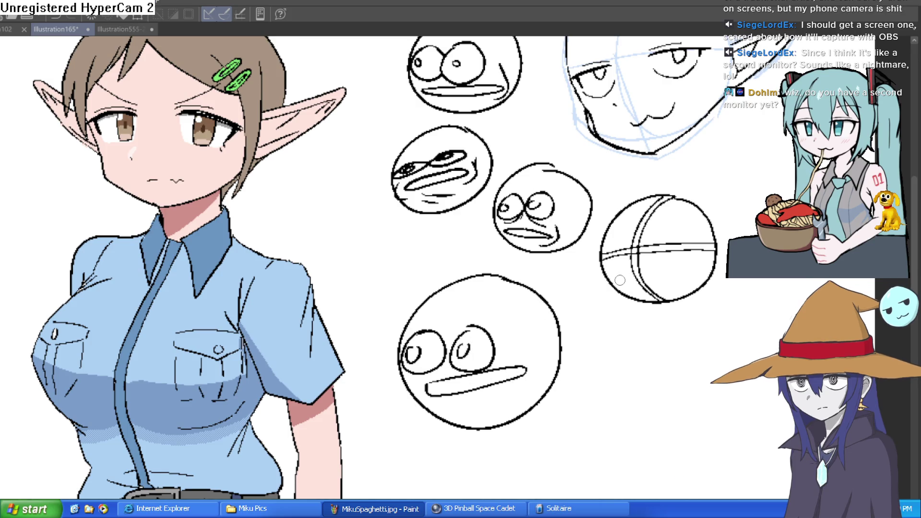
Centre the elf girl in view and zoom in on her collar
mouse_move(770, 187)
left_mouse_down()
mouse_move(674, 148)
mouse_move(789, 221)
left_mouse_up()
mouse_move(496, 336)
left_mouse_down()
mouse_move(655, 276)
mouse_move(717, 303)
left_mouse_up()
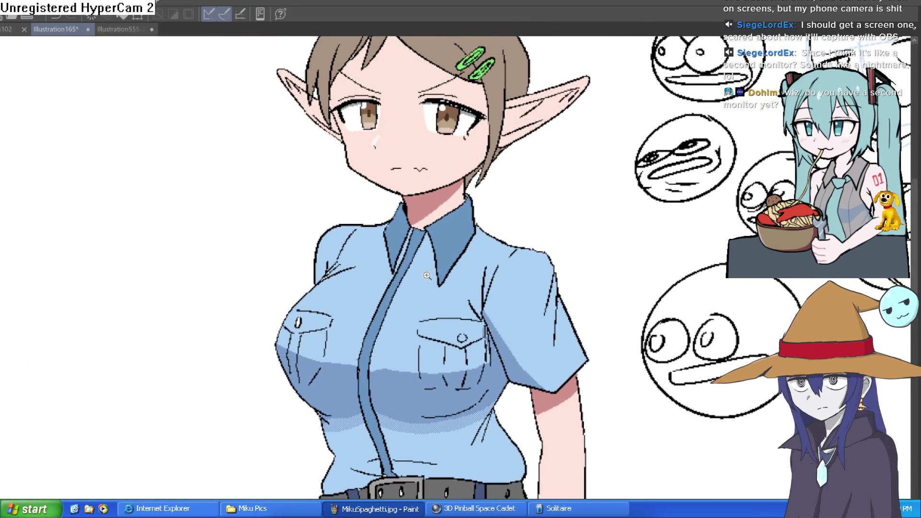
scroll(445, 268, "up", 3)
scroll(608, 191, "up", 3)
scroll(609, 191, "up", 2)
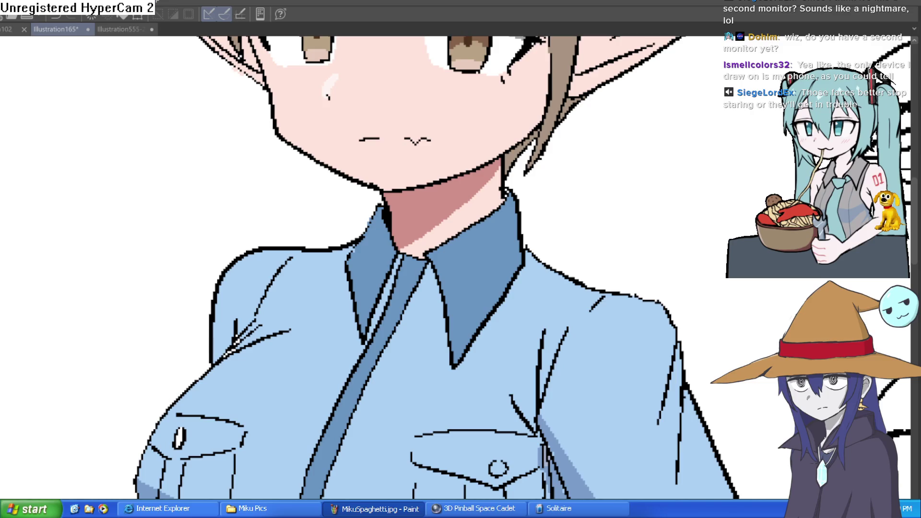
scroll(706, 205, "down", 5)
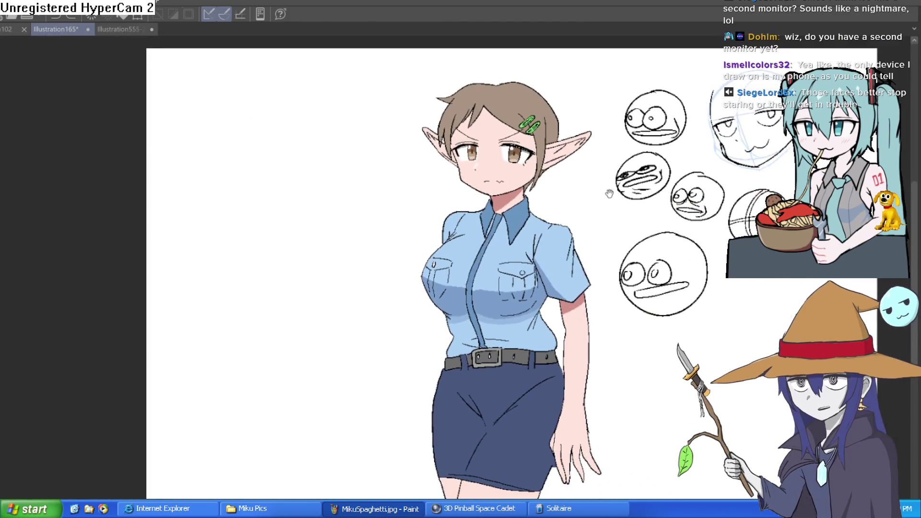
mouse_move(610, 194)
left_mouse_down()
mouse_move(566, 151)
mouse_move(562, 112)
mouse_move(540, 192)
mouse_move(554, 239)
left_mouse_up()
key("h")
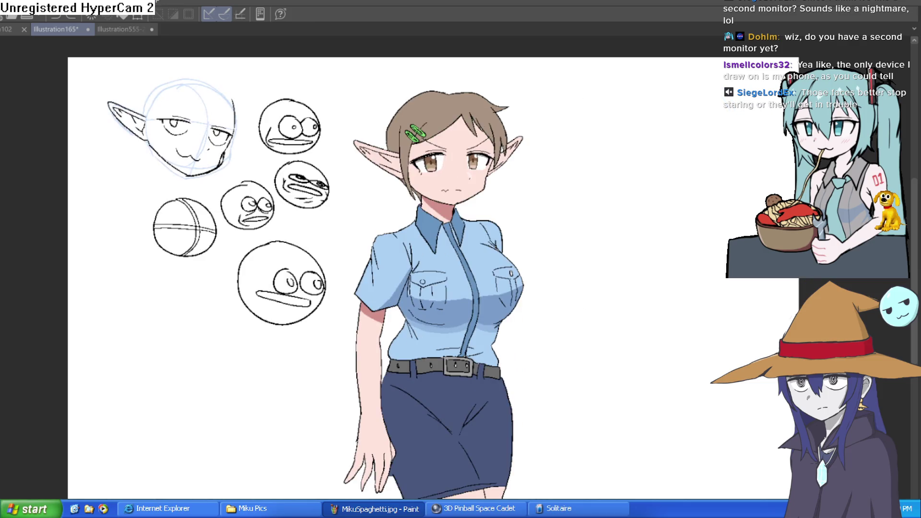
key("h")
key("h")
key("h")
left_click_drag(665, 275, 663, 215)
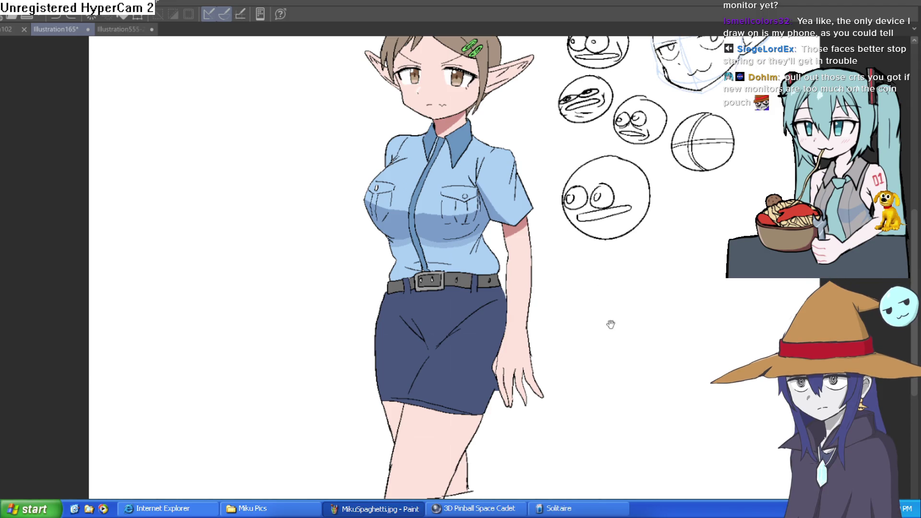
Look over the figure and remove the pink shading under the sleeve and at the neck
left_click_drag(618, 299, 574, 273)
scroll(541, 246, "up", 2)
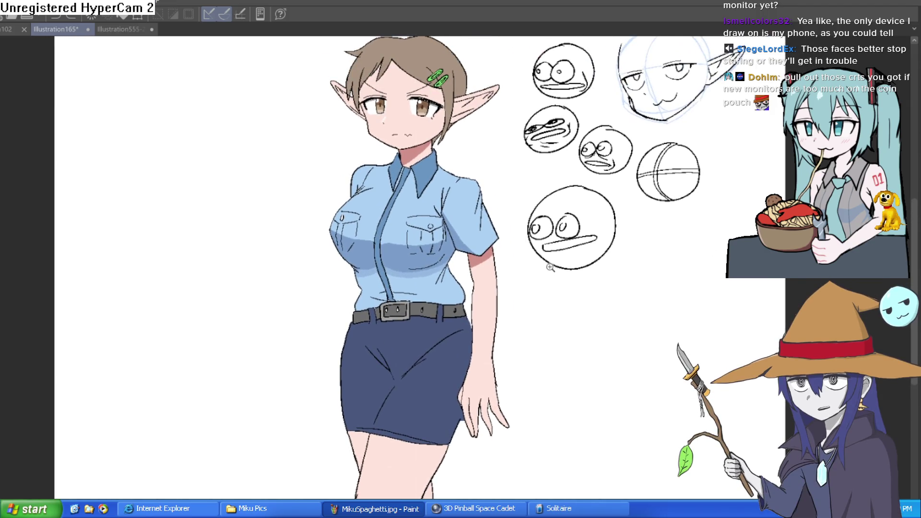
scroll(465, 205, "up", 1)
scroll(504, 243, "down", 3)
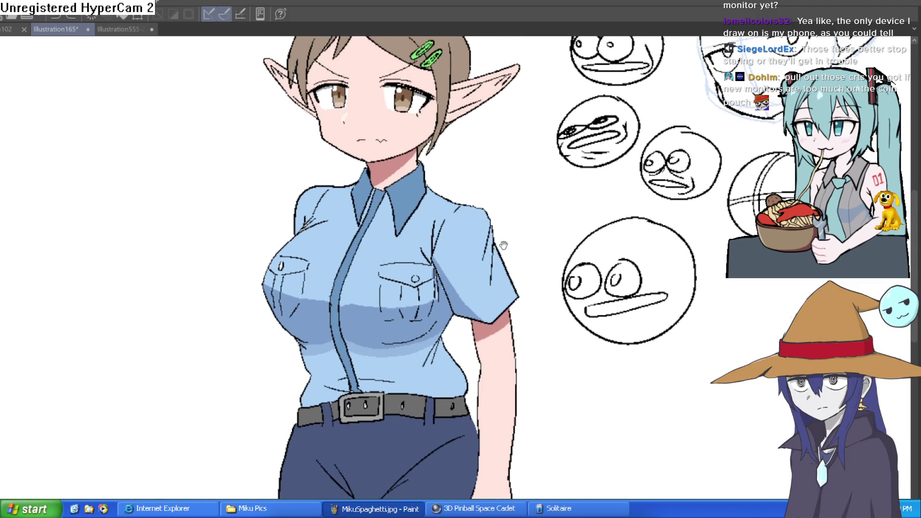
mouse_move(519, 234)
left_mouse_down()
mouse_move(500, 263)
mouse_move(485, 226)
left_mouse_up()
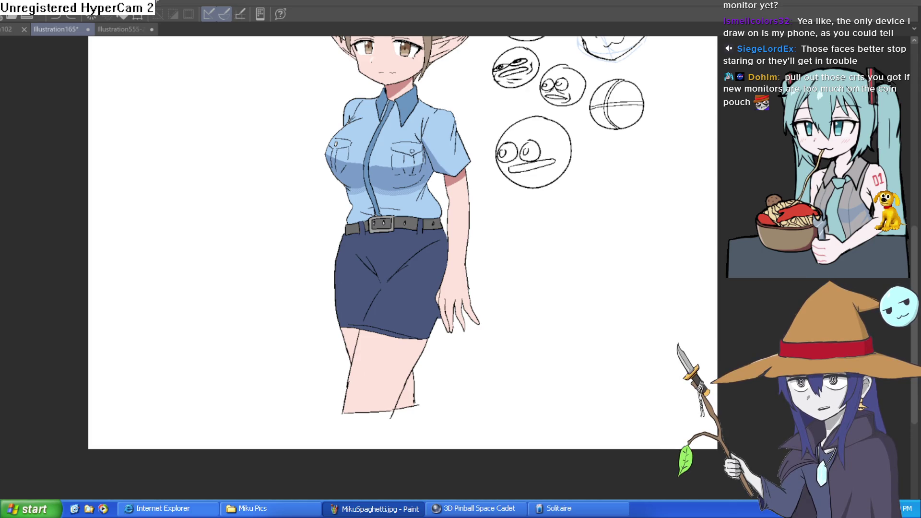
left_click_drag(588, 373, 586, 430)
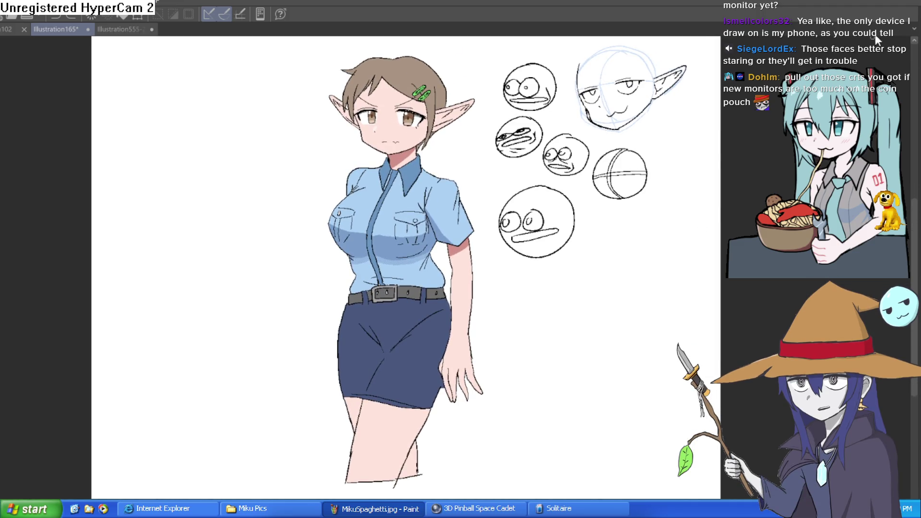
left_click_drag(660, 153, 653, 189)
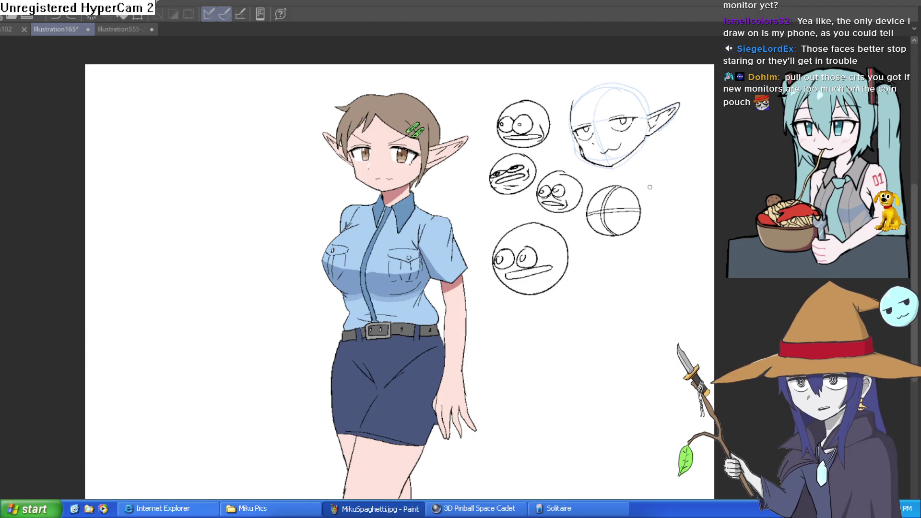
scroll(632, 142, "up", 5)
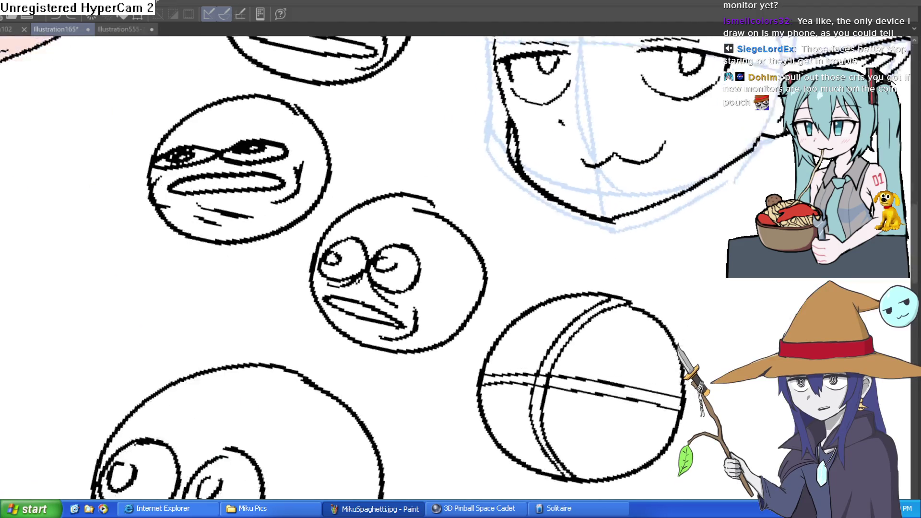
left_click_drag(527, 129, 665, 128)
scroll(665, 129, "down", 8)
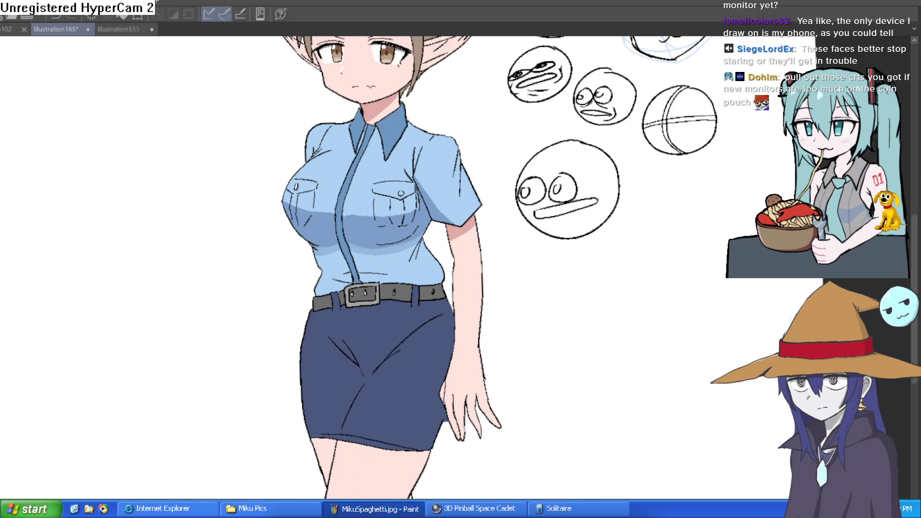
scroll(384, 268, "down", 3)
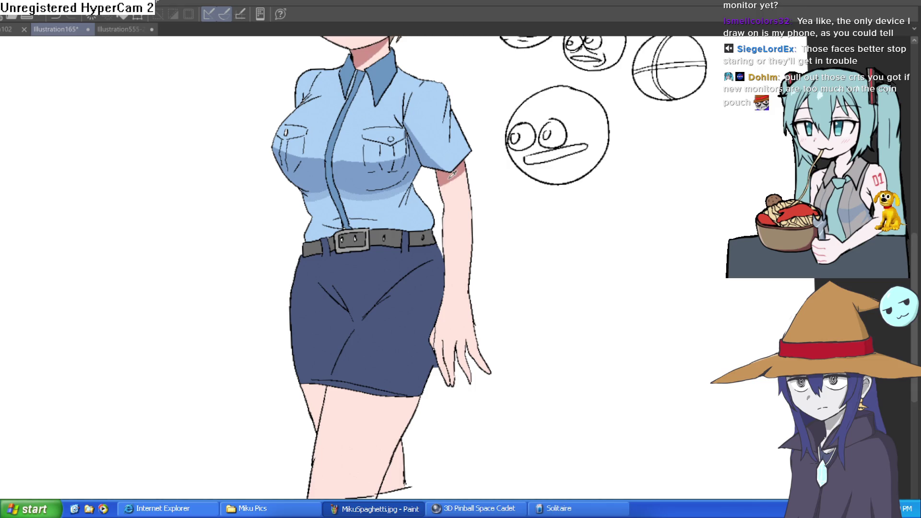
key("ctrl+z")
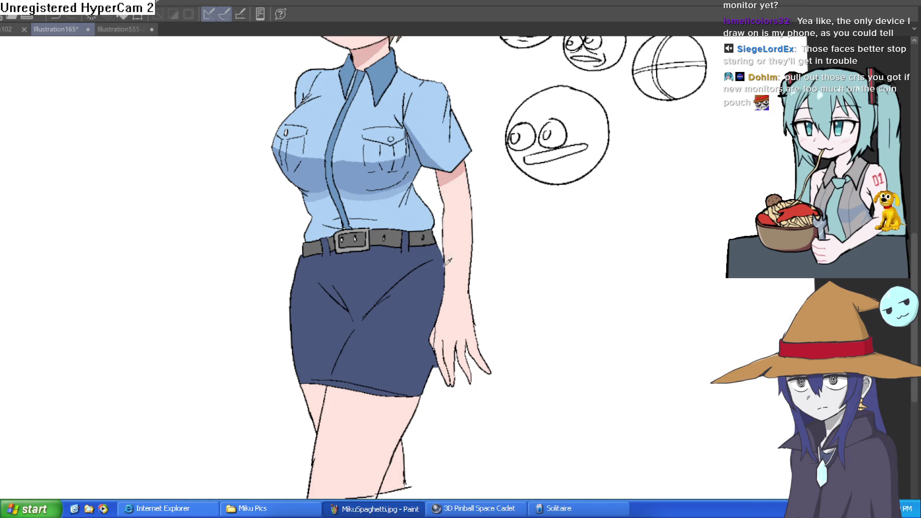
scroll(367, 395, "up", 3)
Paint a thin shadow on the left thigh just below the skirt hem
mouse_move(188, 369)
left_mouse_down()
mouse_move(235, 386)
mouse_move(246, 413)
left_mouse_up()
scroll(292, 344, "down", 2)
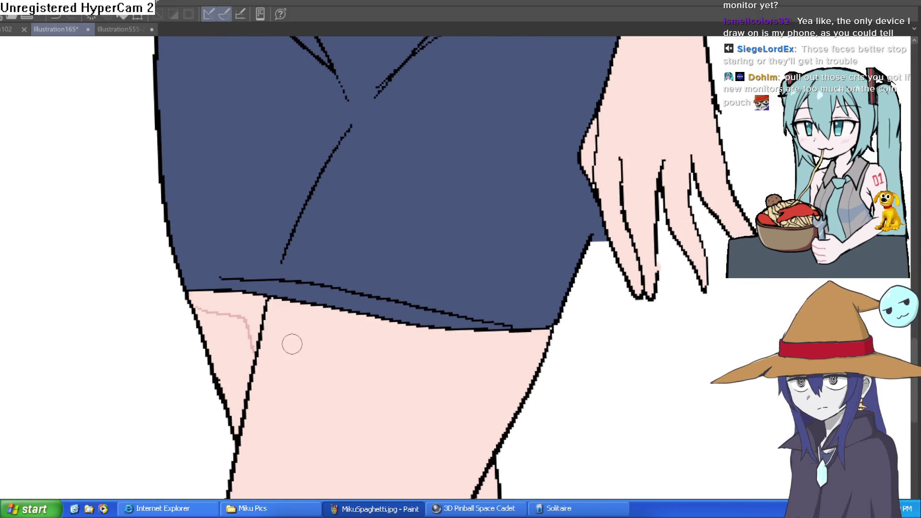
mouse_move(288, 348)
left_mouse_down()
mouse_move(499, 385)
mouse_move(542, 367)
left_mouse_up()
key("ctrl+z")
mouse_move(262, 320)
left_mouse_down()
mouse_move(517, 350)
mouse_move(557, 335)
mouse_move(339, 339)
mouse_move(272, 309)
mouse_move(302, 310)
mouse_move(279, 301)
left_mouse_up()
key("ctrl+z")
key("ctrl+0")
key("asciicircum")
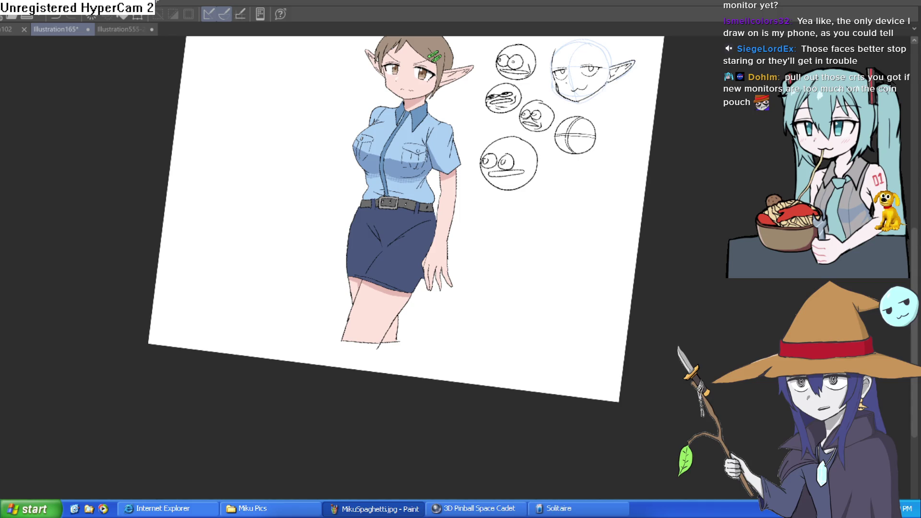
key("minus")
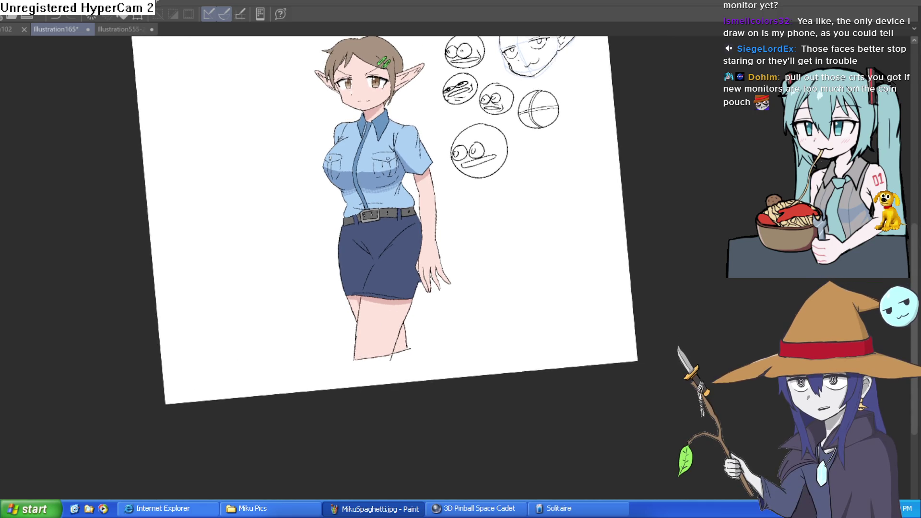
Add two short white highlight strokes near the top of the thigh
scroll(463, 329, "up", 4)
mouse_move(331, 435)
left_mouse_down()
mouse_move(365, 251)
mouse_move(336, 416)
left_mouse_up()
key("ctrl+z")
key("ctrl+z")
mouse_move(356, 229)
left_mouse_down()
mouse_move(345, 280)
mouse_move(358, 232)
mouse_move(354, 240)
left_mouse_up()
left_click_drag(341, 326, 339, 339)
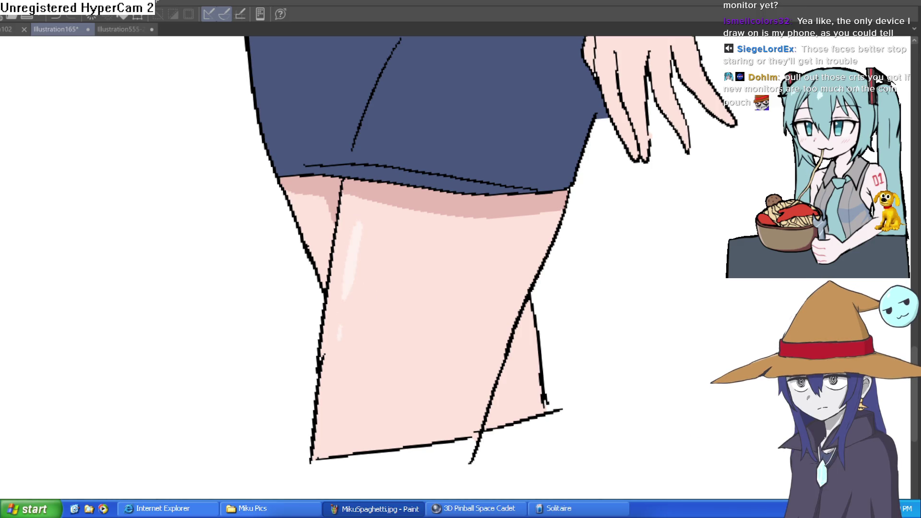
Draw pointed ears on the right and left sides of the bottom sketch face
scroll(461, 260, "down", 3)
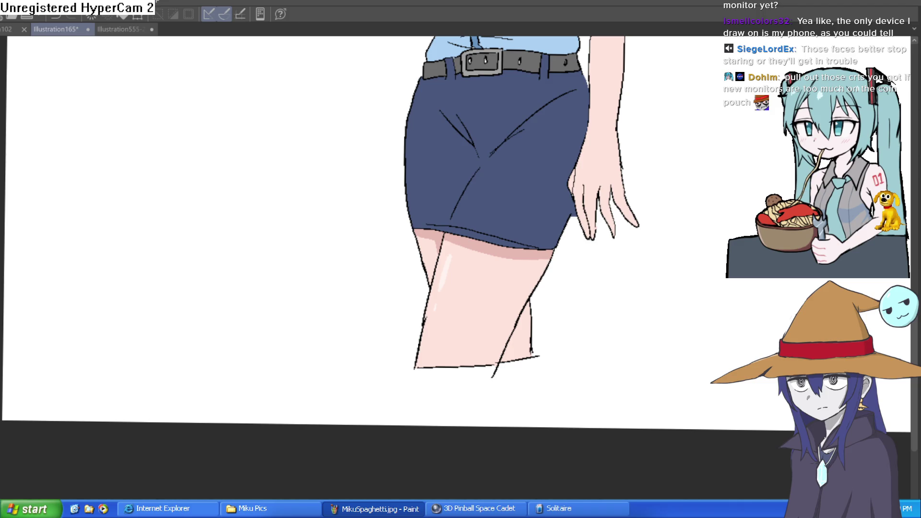
scroll(417, 315, "up", 5)
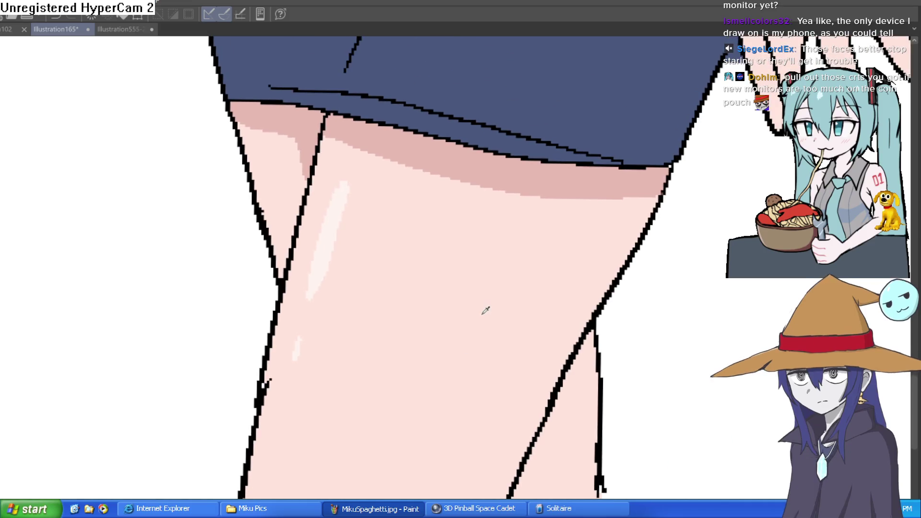
scroll(482, 312, "down", 4)
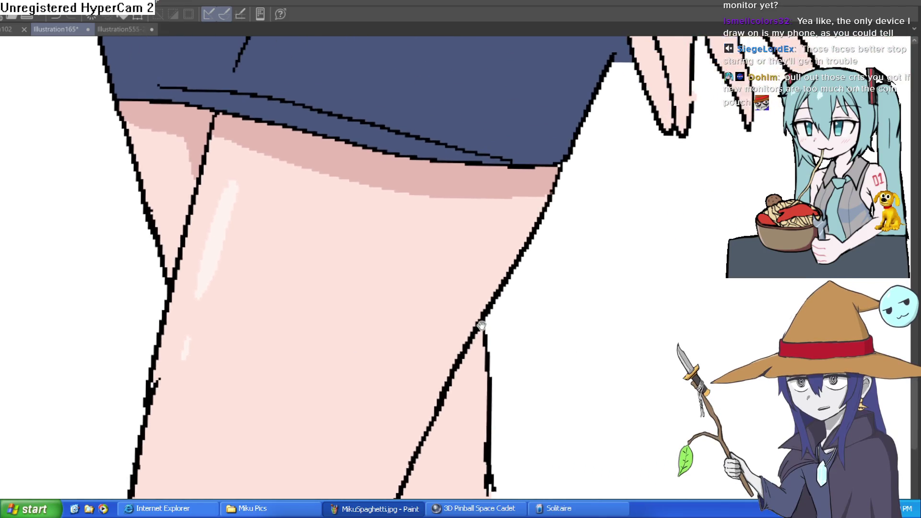
left_click_drag(643, 308, 725, 322)
scroll(555, 315, "down", 4)
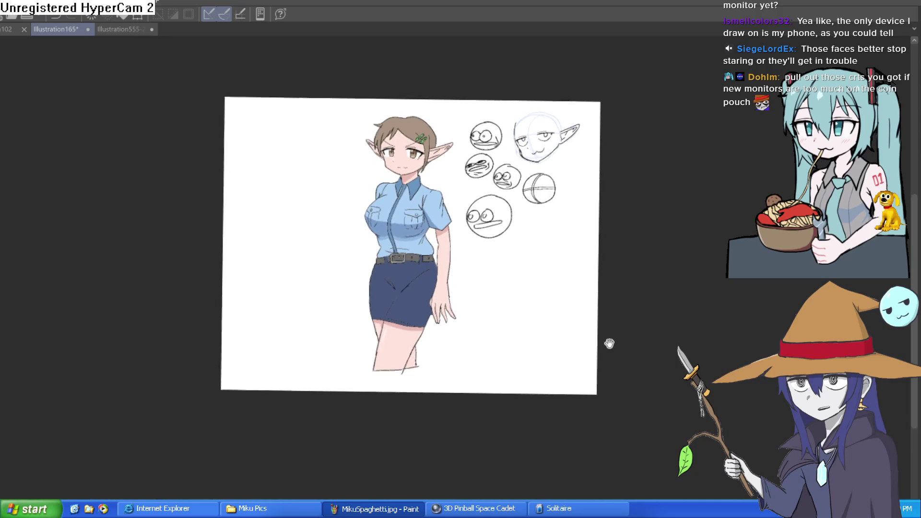
scroll(514, 238, "up", 5)
scroll(563, 298, "down", 2)
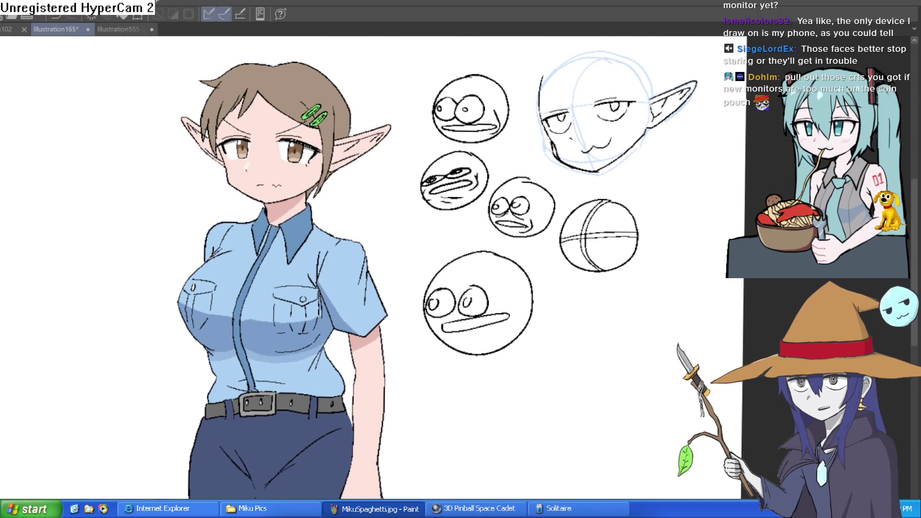
scroll(533, 297, "up", 3)
mouse_move(535, 273)
left_mouse_down()
mouse_move(588, 268)
mouse_move(607, 302)
left_mouse_up()
key("ctrl+z")
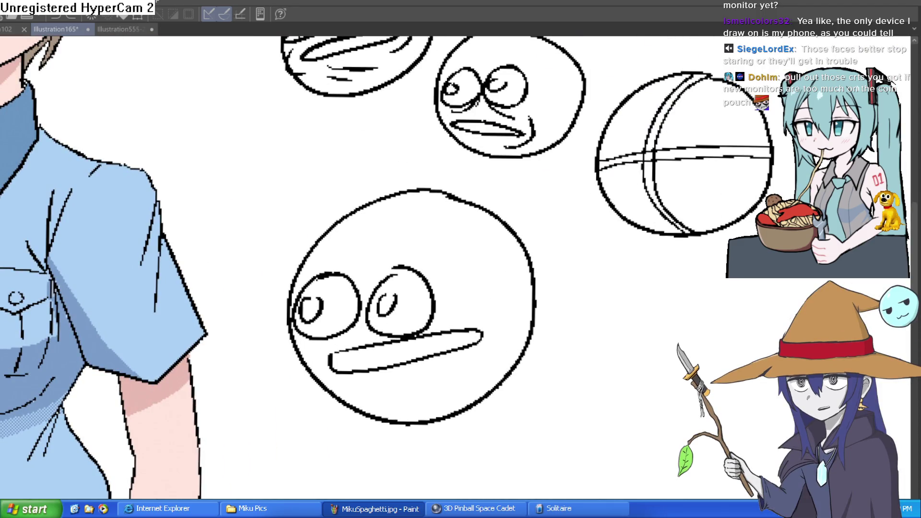
mouse_move(519, 263)
left_mouse_down()
mouse_move(609, 249)
mouse_move(565, 294)
mouse_move(536, 305)
left_mouse_up()
mouse_move(288, 298)
left_mouse_down()
mouse_move(222, 308)
mouse_move(291, 334)
left_mouse_up()
Add inner ear lines and a cheek curve to the bottom sketch face
mouse_move(529, 275)
left_mouse_down()
mouse_move(652, 260)
mouse_move(619, 263)
left_mouse_up()
left_click_drag(288, 299, 227, 320)
scroll(457, 357, "down", 2)
left_click_drag(470, 329, 479, 263)
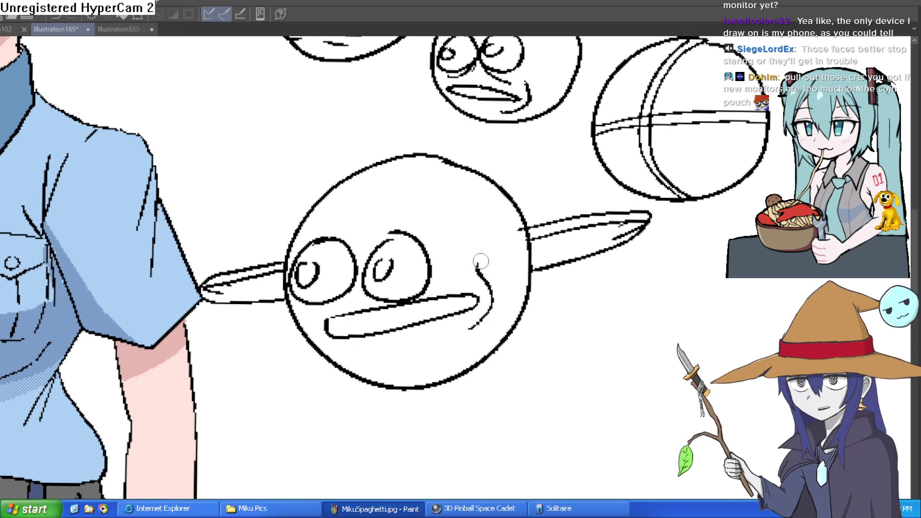
Draw pointed ears on both sides of the middle face, then zoom out
scroll(617, 229, "up", 8)
mouse_move(555, 217)
left_mouse_down()
mouse_move(568, 237)
mouse_move(555, 241)
left_mouse_up()
mouse_move(408, 196)
left_mouse_down()
mouse_move(398, 198)
mouse_move(403, 234)
left_mouse_up()
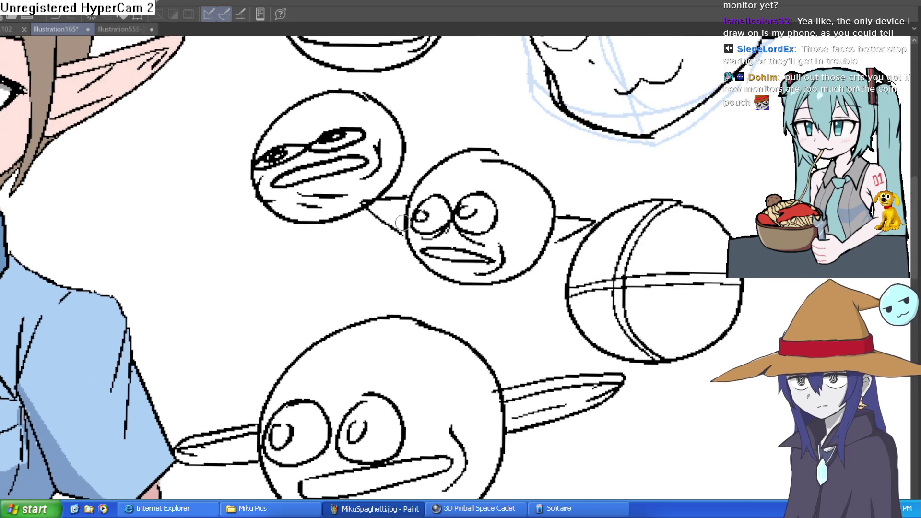
scroll(584, 156, "down", 2)
scroll(585, 158, "down", 2)
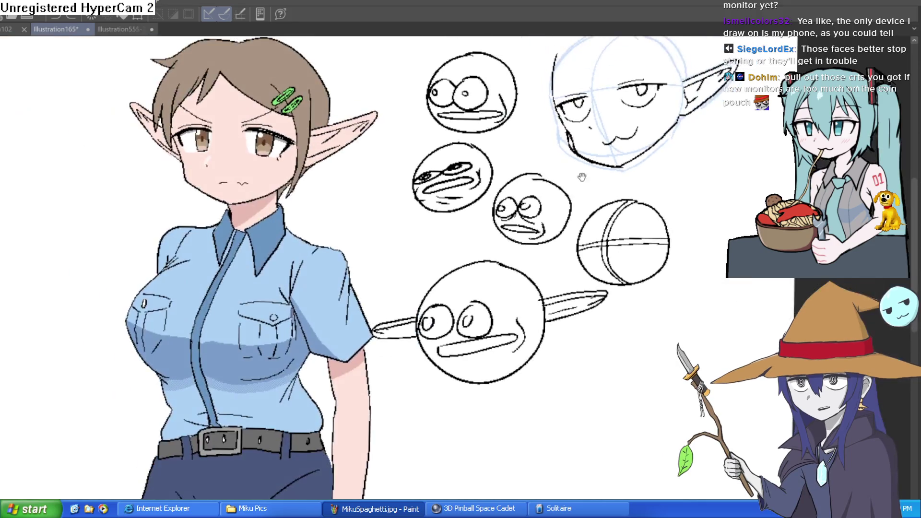
scroll(670, 193, "up", 1)
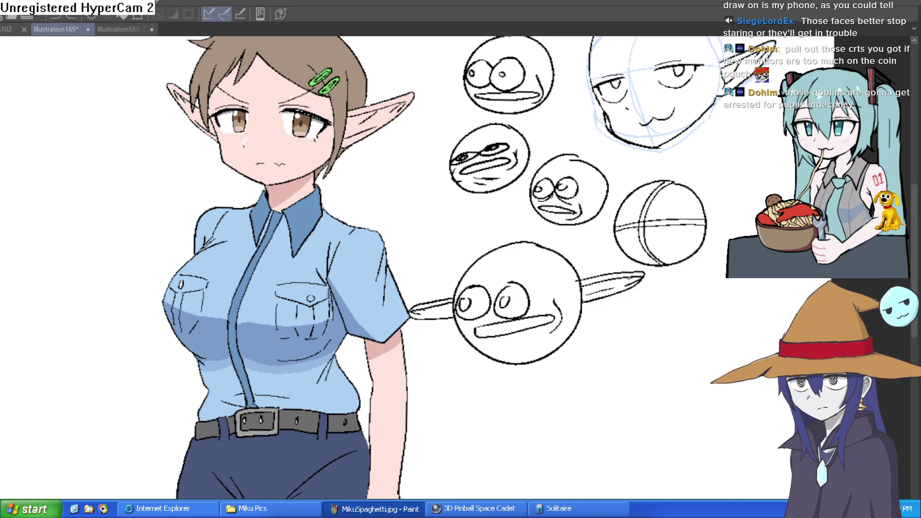
Fill the shirt's chest shadow band and halftone fringe with a darker blue
mouse_move(456, 191)
left_mouse_down()
mouse_move(499, 211)
mouse_move(514, 246)
mouse_move(535, 234)
left_mouse_up()
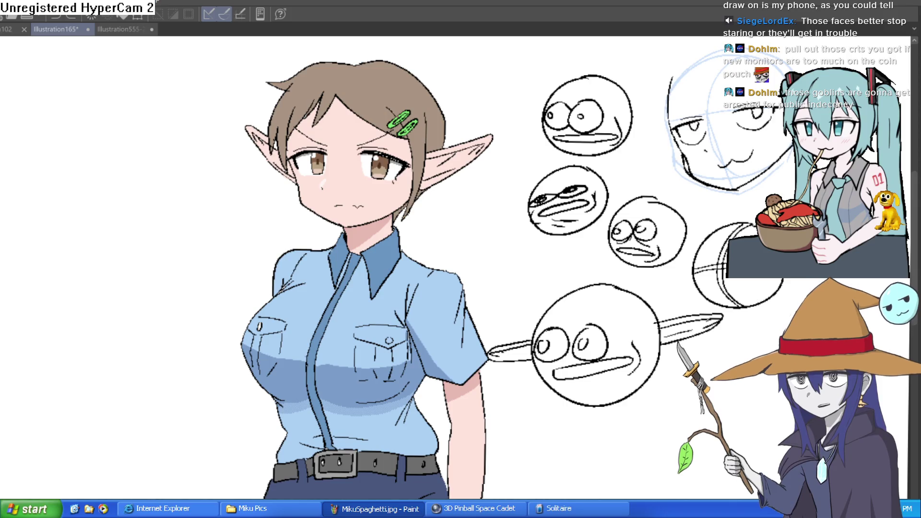
left_click_drag(578, 368, 527, 260)
mouse_move(451, 192)
left_mouse_down()
mouse_move(457, 247)
mouse_move(440, 205)
mouse_move(446, 231)
mouse_move(477, 239)
left_mouse_up()
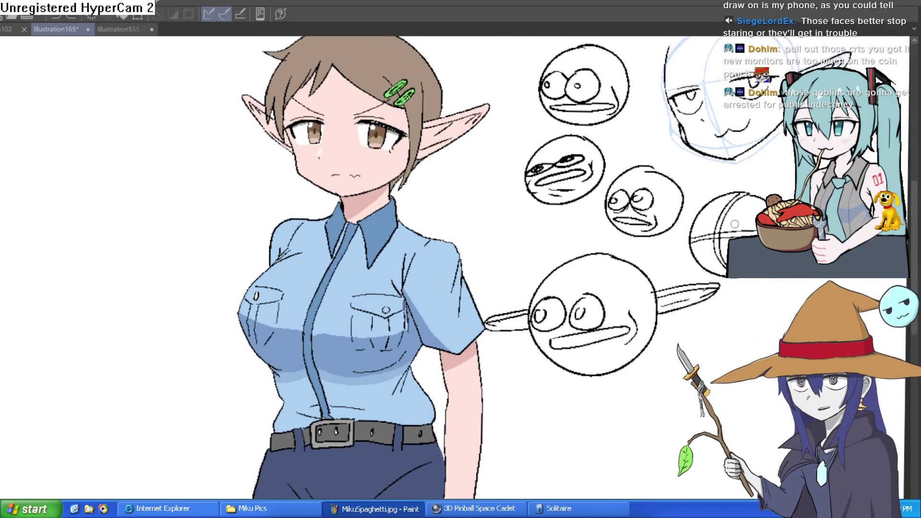
left_click_drag(671, 424, 611, 288)
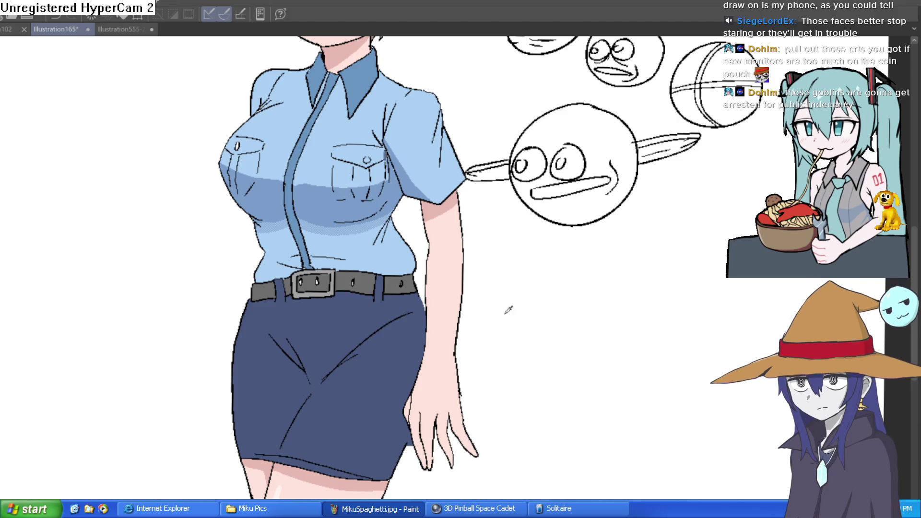
left_click(345, 192)
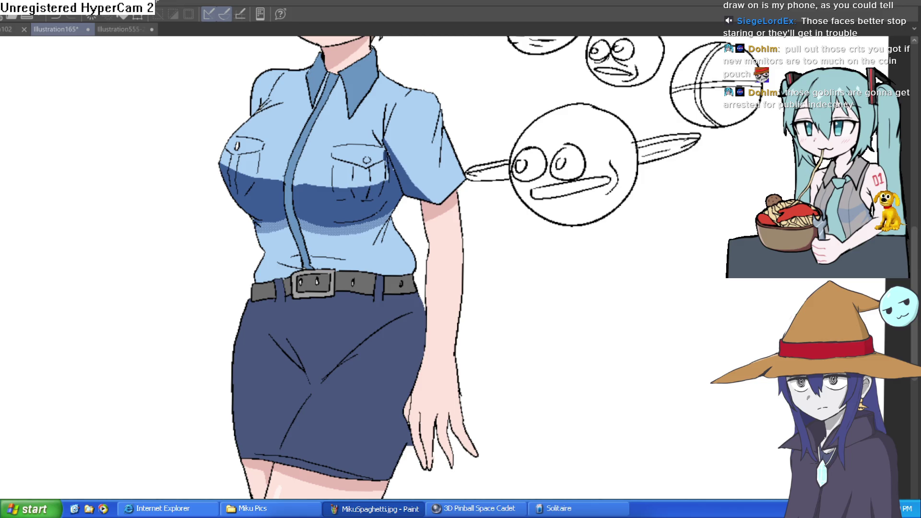
scroll(389, 204, "up", 2)
scroll(388, 204, "up", 5)
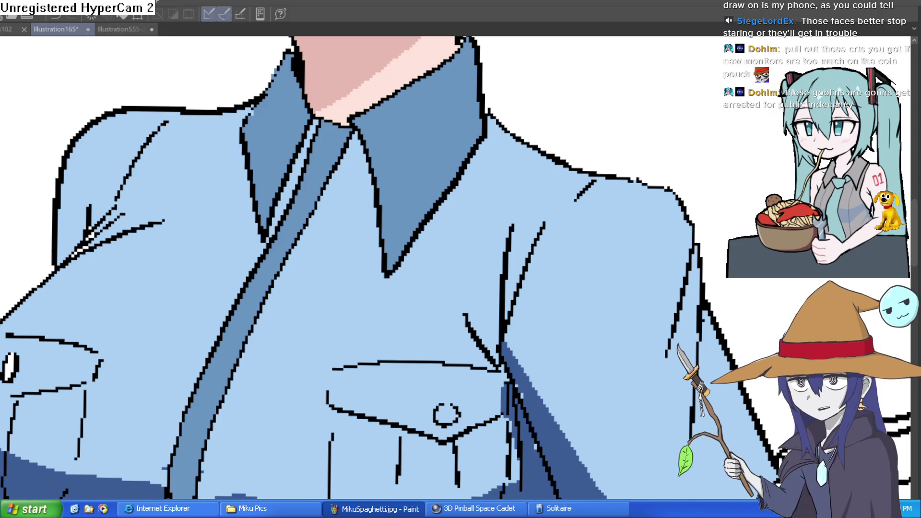
Shade the left shoulder edge and fill the shoulder wedge and strip dark blue
mouse_move(591, 177)
left_mouse_down()
mouse_move(535, 244)
mouse_move(581, 191)
left_mouse_up()
key("ctrl+z")
mouse_move(512, 227)
left_mouse_down()
mouse_move(548, 161)
mouse_move(539, 170)
left_mouse_up()
mouse_move(601, 195)
left_mouse_down()
mouse_move(624, 177)
mouse_move(642, 220)
mouse_move(559, 156)
left_mouse_up()
mouse_move(544, 188)
left_mouse_down()
mouse_move(518, 313)
mouse_move(550, 233)
mouse_move(530, 302)
left_mouse_up()
left_click_drag(571, 173, 564, 307)
key("g")
left_click(592, 181)
left_click(570, 146)
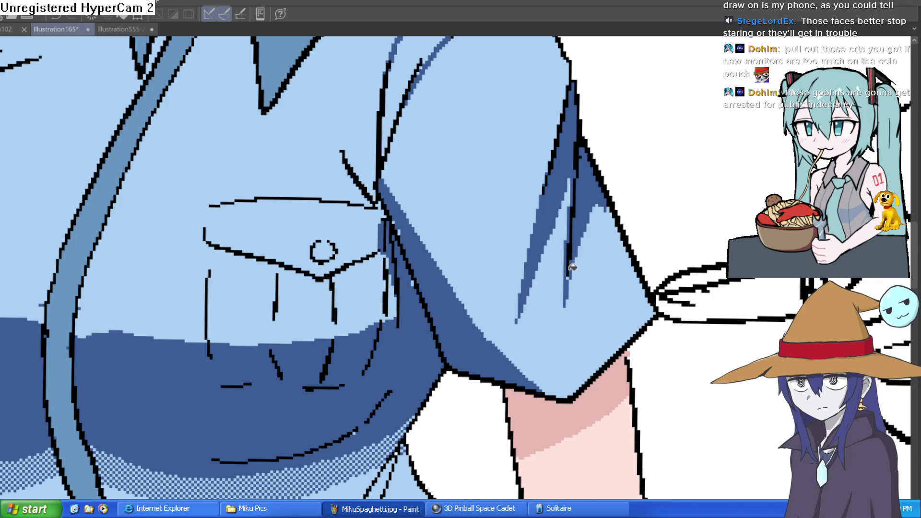
Draw shading strokes along the shirt collar line
scroll(588, 255, "down", 5)
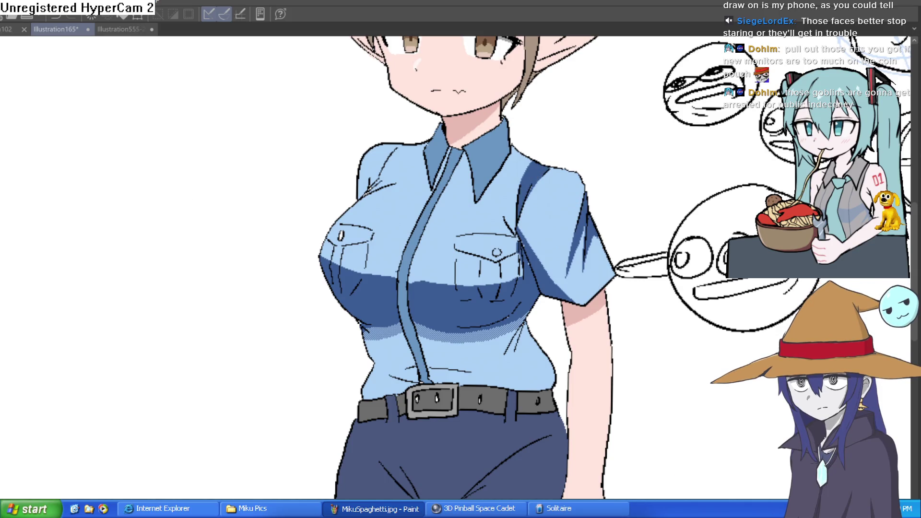
scroll(504, 209, "up", 5)
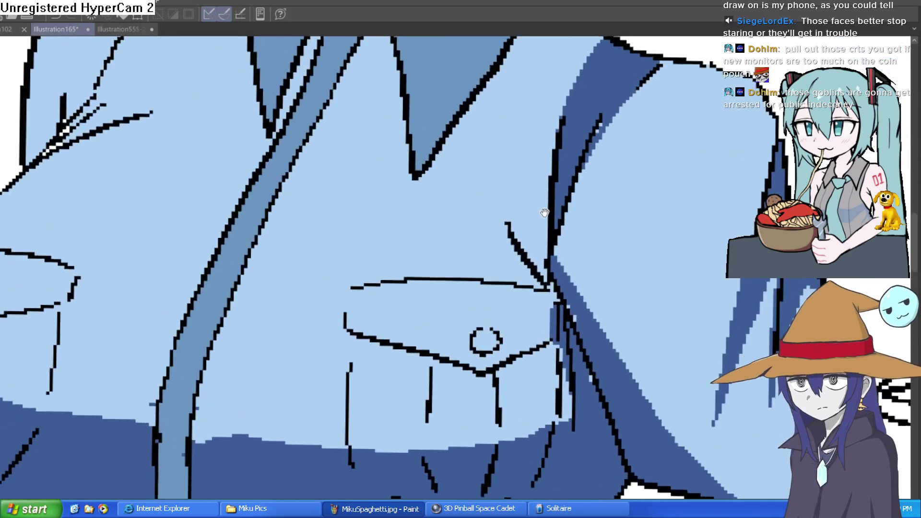
left_click_drag(510, 220, 532, 249)
left_click_drag(513, 197, 548, 288)
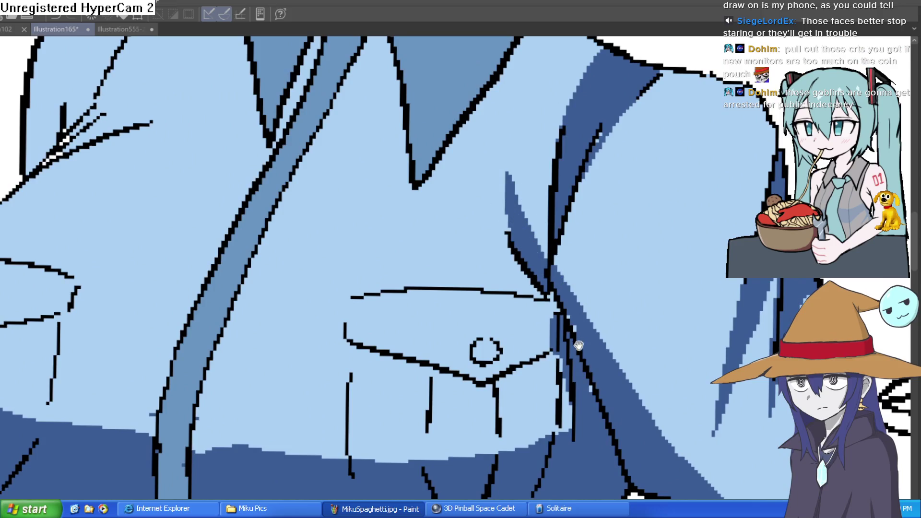
Shade beside and under both pocket flaps with dark blue strokes
left_click_drag(579, 346, 565, 221)
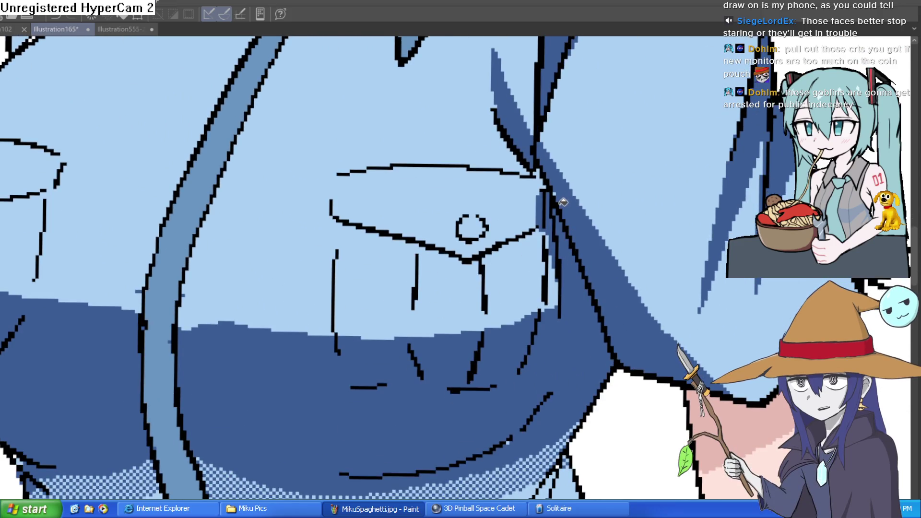
scroll(561, 192, "down", 2)
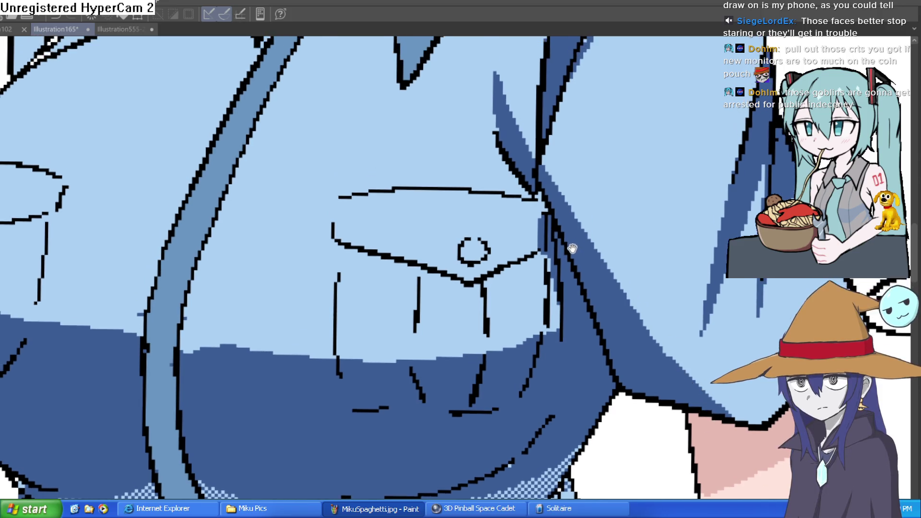
left_click_drag(564, 245, 566, 226)
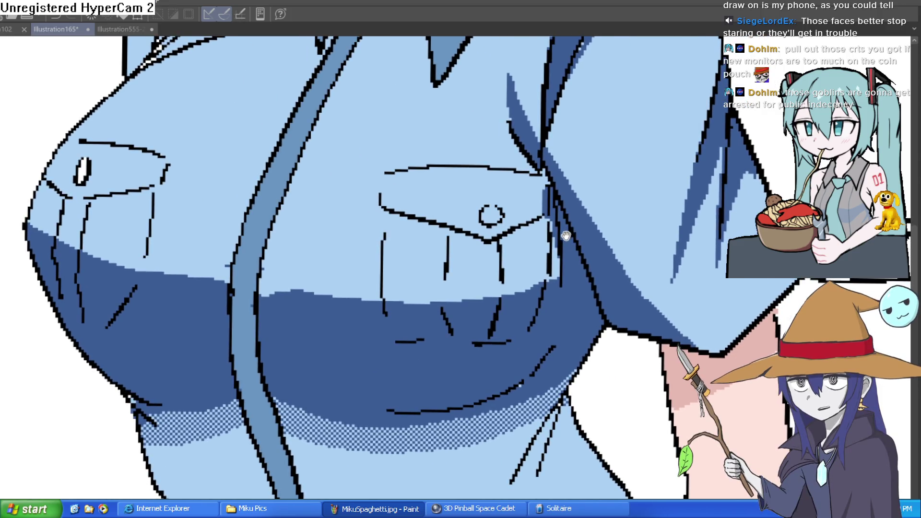
scroll(563, 228, "up", 3)
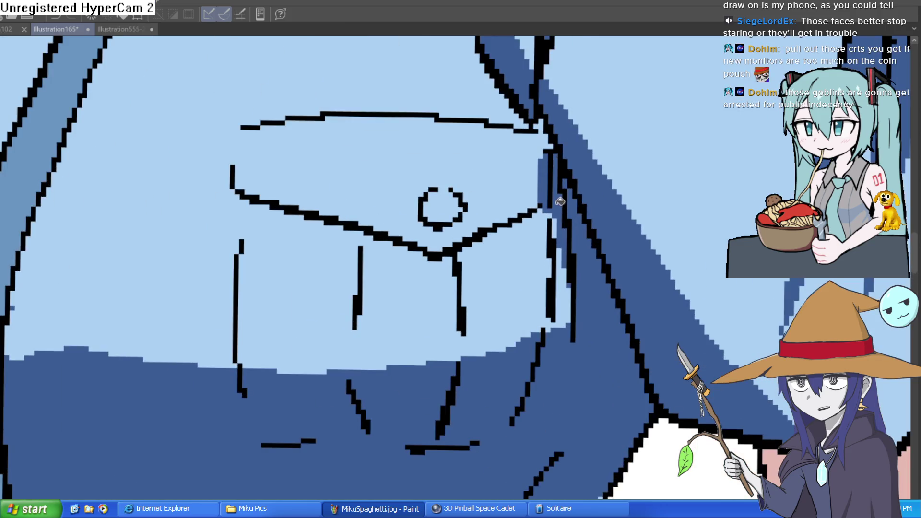
mouse_move(556, 211)
left_mouse_down()
mouse_move(554, 201)
mouse_move(464, 236)
mouse_move(442, 288)
mouse_move(452, 319)
left_mouse_up()
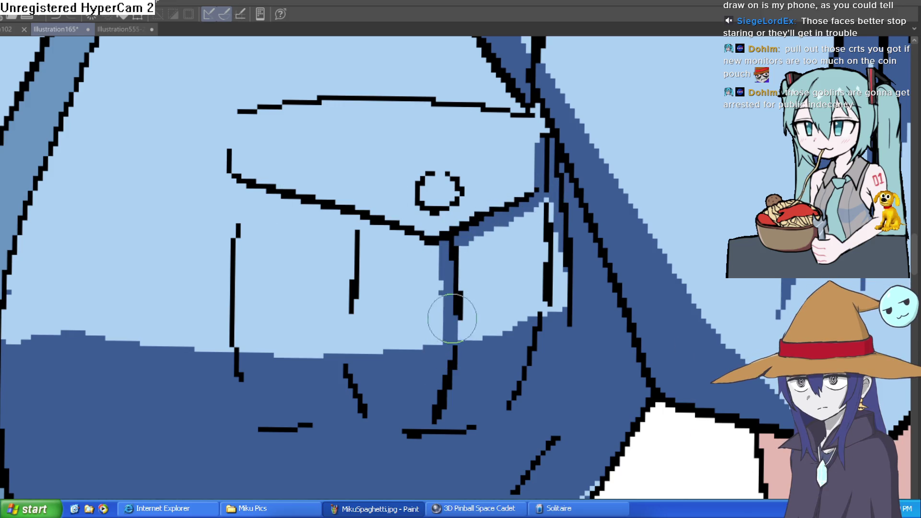
mouse_move(368, 230)
left_mouse_down()
mouse_move(364, 390)
mouse_move(360, 294)
left_mouse_up()
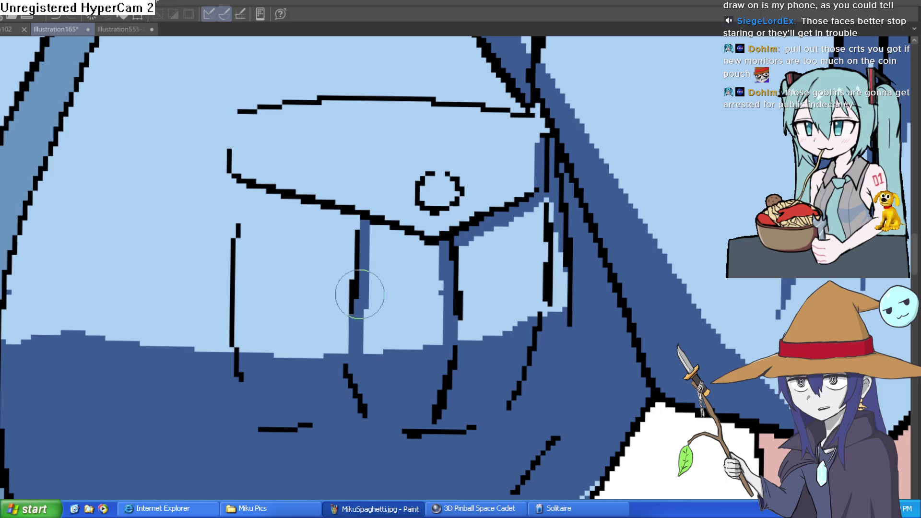
left_click_drag(354, 214, 235, 183)
mouse_move(377, 232)
left_mouse_down()
mouse_move(411, 246)
mouse_move(489, 226)
mouse_move(438, 233)
left_mouse_up()
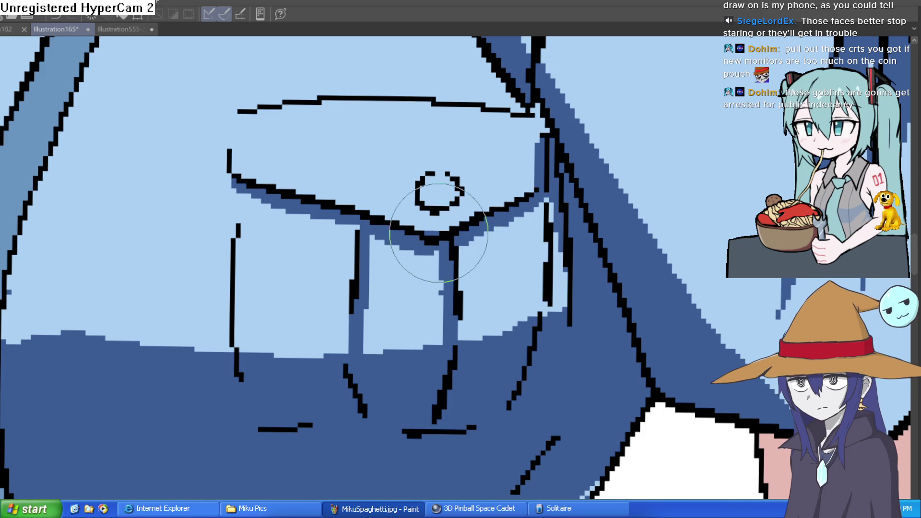
scroll(438, 233, "down", 5)
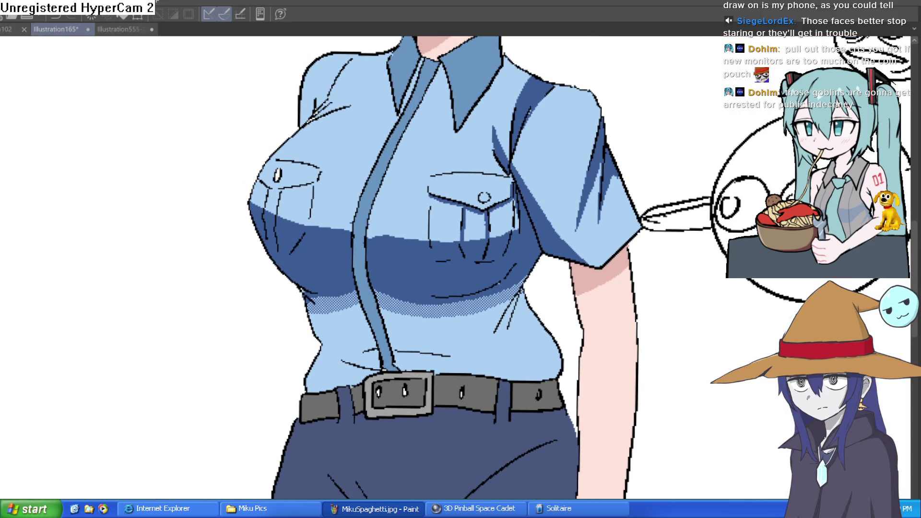
scroll(303, 168, "up", 5)
mouse_move(447, 246)
left_mouse_down()
mouse_move(250, 278)
mouse_move(195, 267)
mouse_move(230, 267)
mouse_move(185, 391)
mouse_move(138, 411)
mouse_move(160, 267)
mouse_move(102, 243)
mouse_move(117, 263)
mouse_move(132, 407)
left_mouse_up()
Fill the collar's inner strips on both sides dark blue
scroll(133, 407, "down", 5)
mouse_move(377, 209)
left_mouse_down()
mouse_move(408, 267)
mouse_move(400, 262)
mouse_move(405, 199)
mouse_move(393, 167)
left_mouse_up()
scroll(412, 243, "up", 3)
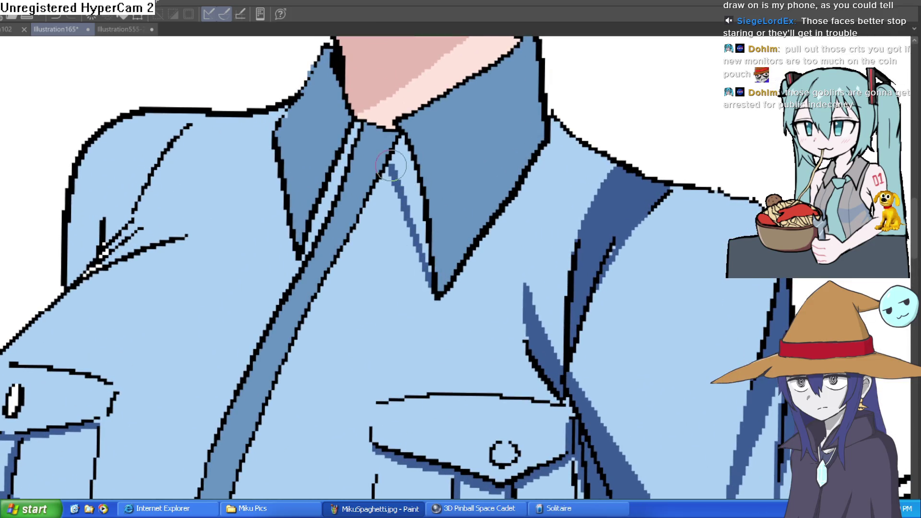
key("g")
left_click(326, 214)
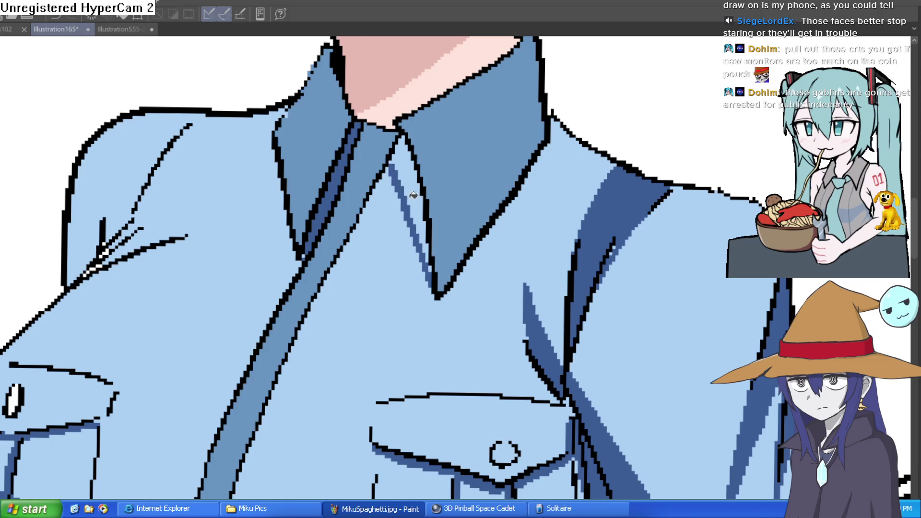
left_click(414, 194)
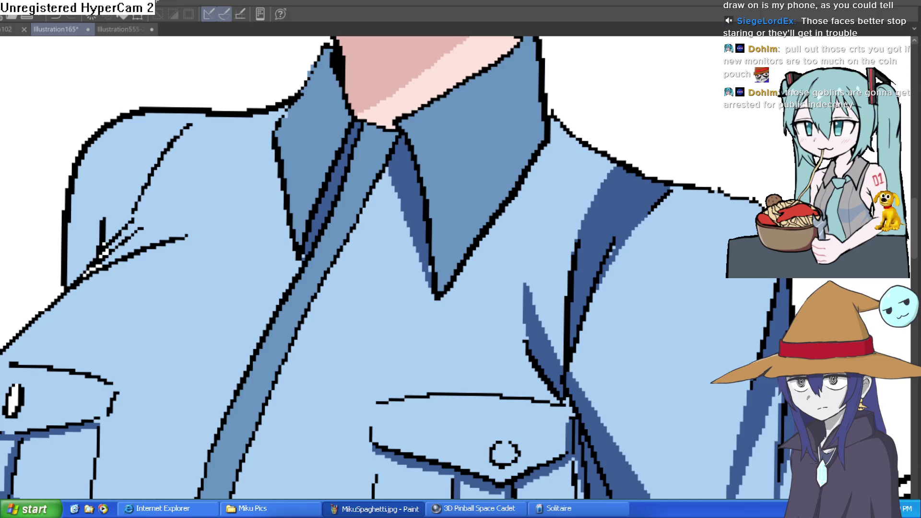
scroll(692, 281, "down", 1)
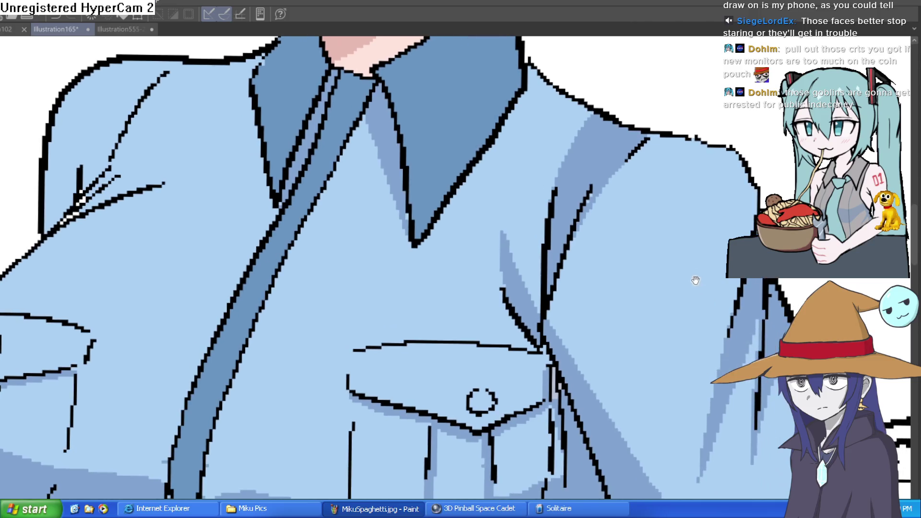
scroll(649, 216, "up", 1)
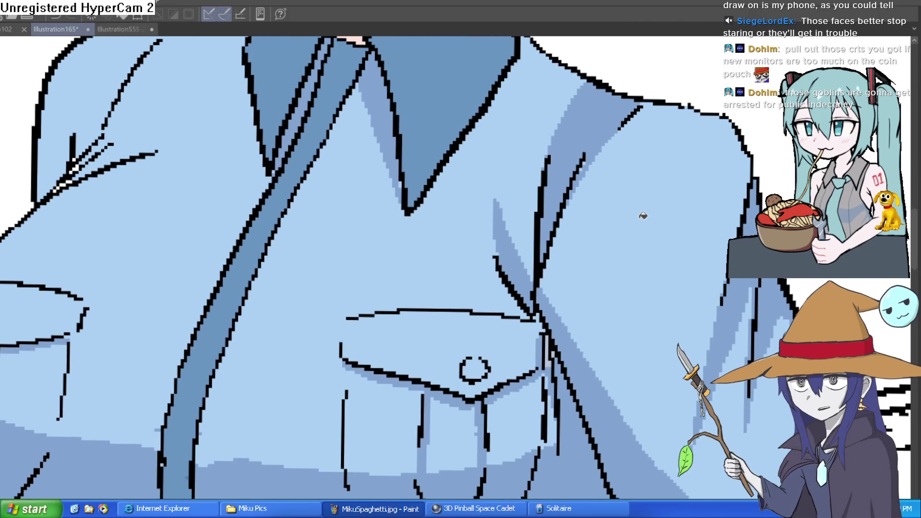
left_click_drag(639, 262, 664, 222)
scroll(656, 237, "down", 3)
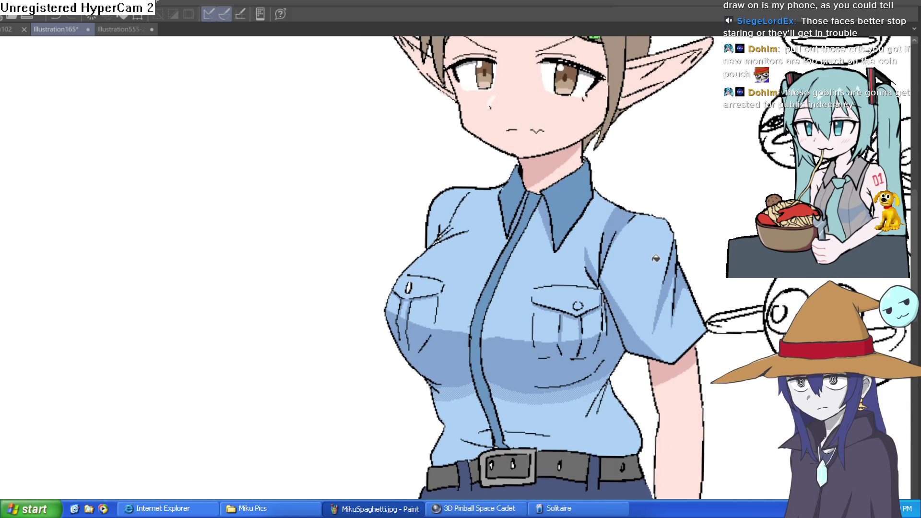
scroll(760, 312, "down", 4)
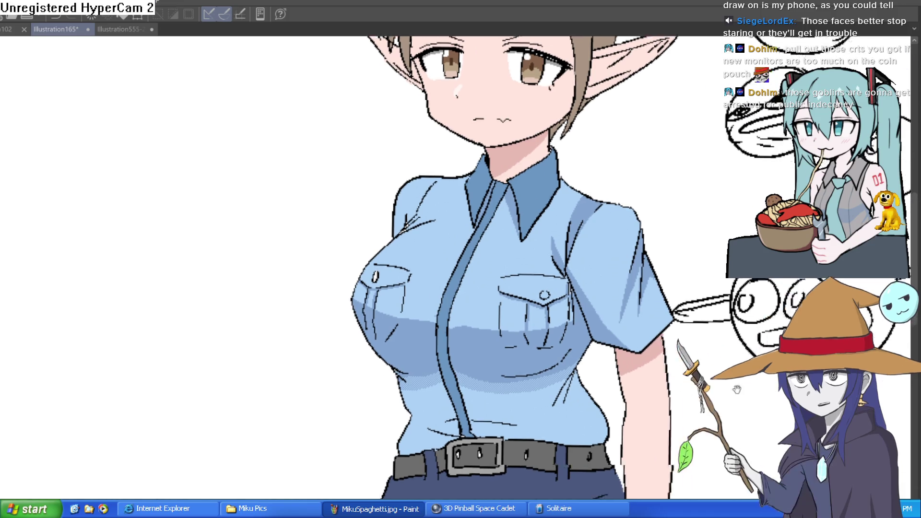
scroll(765, 293, "up", 3)
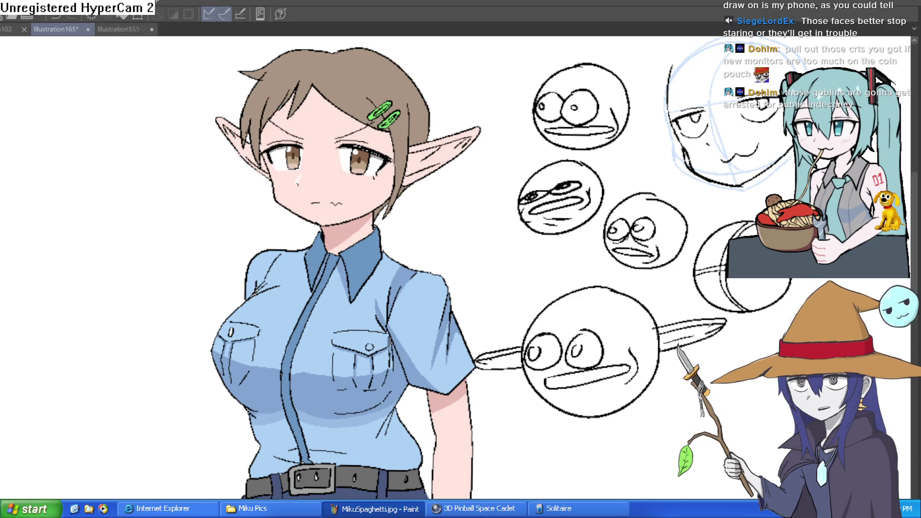
scroll(589, 329, "up", 3)
scroll(589, 329, "down", 2)
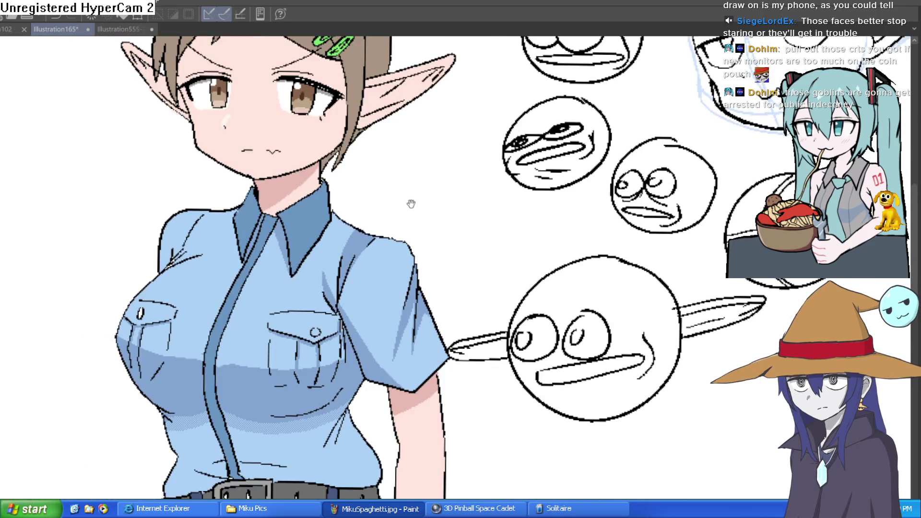
scroll(412, 204, "down", 1)
scroll(425, 243, "up", 2)
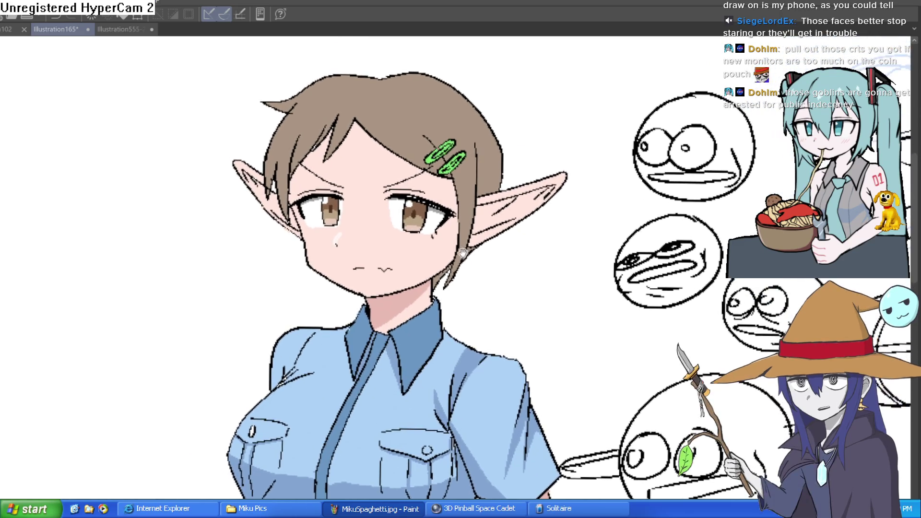
mouse_move(446, 269)
left_mouse_down()
mouse_move(448, 288)
mouse_move(475, 277)
left_mouse_up()
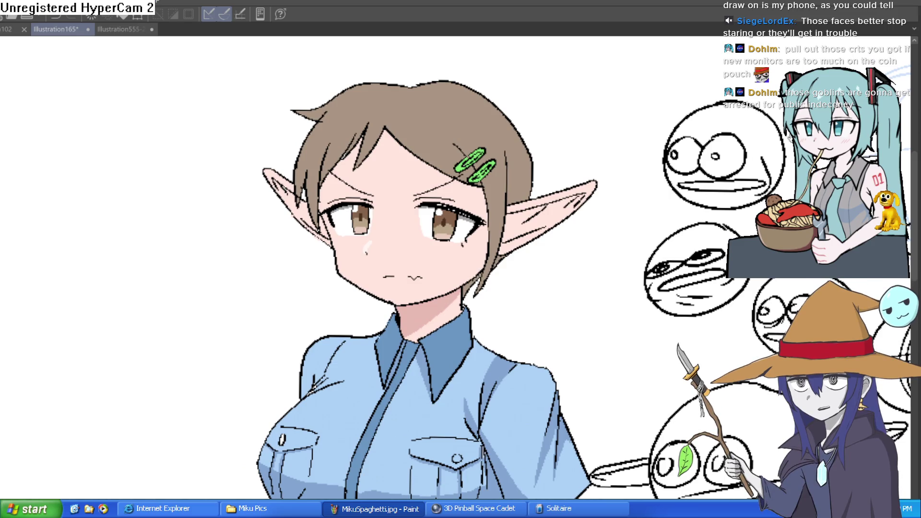
scroll(456, 251, "down", 5)
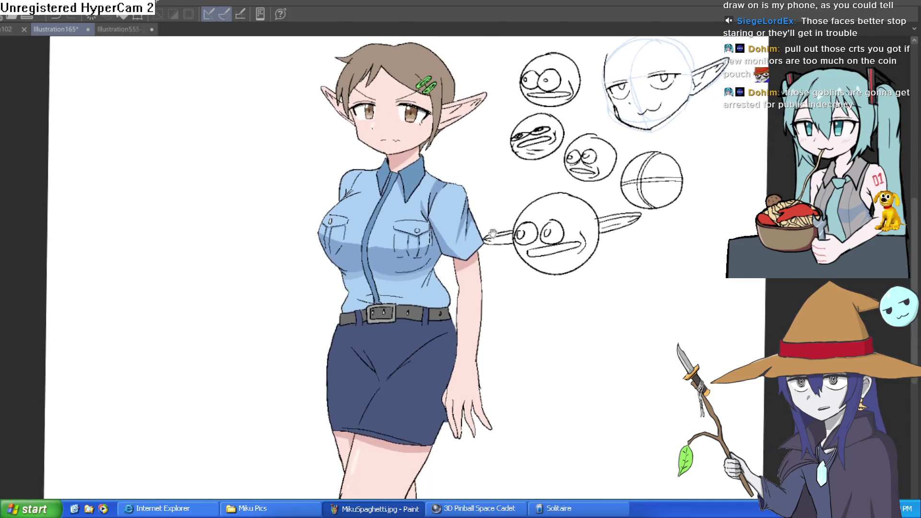
left_click_drag(493, 234, 486, 207)
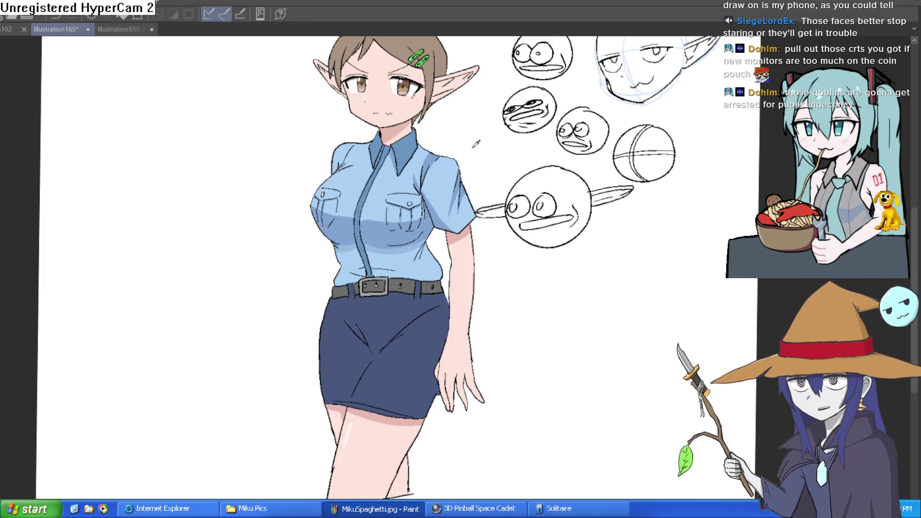
scroll(527, 183, "up", 5)
left_click_drag(528, 183, 501, 224)
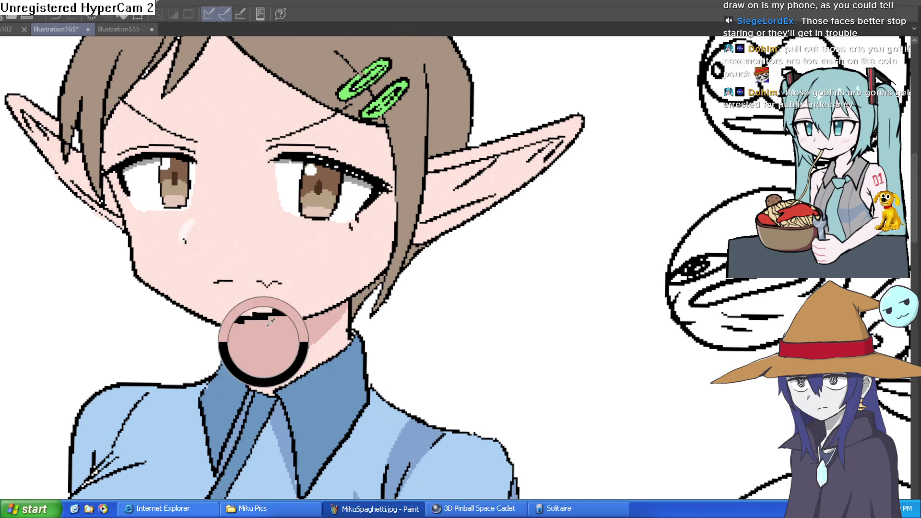
Sample the neck's skin pink, draw an inner-ear line and fill the inner ear darker pink
key("minus")
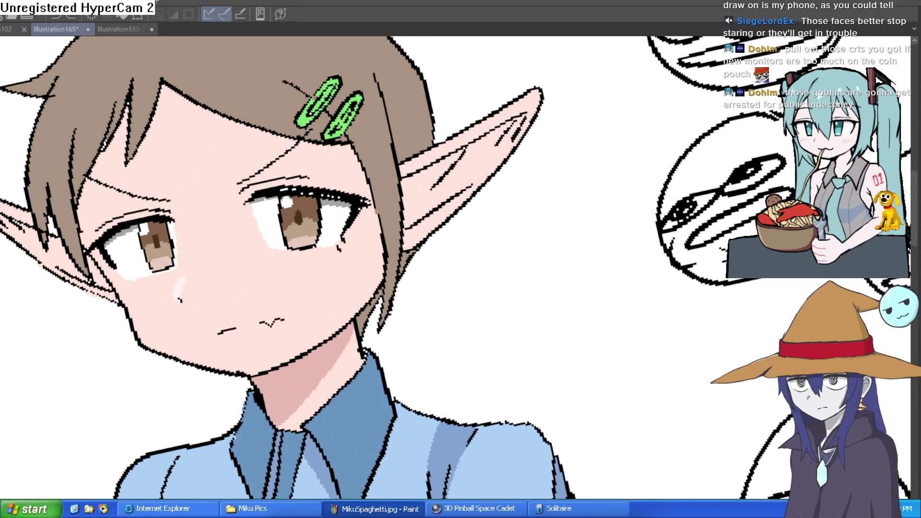
left_click(303, 382, "alt")
mouse_move(511, 139)
left_mouse_down()
mouse_move(470, 186)
mouse_move(549, 294)
mouse_move(656, 206)
mouse_move(379, 338)
mouse_move(53, 160)
left_mouse_up()
key("g")
left_click(472, 167)
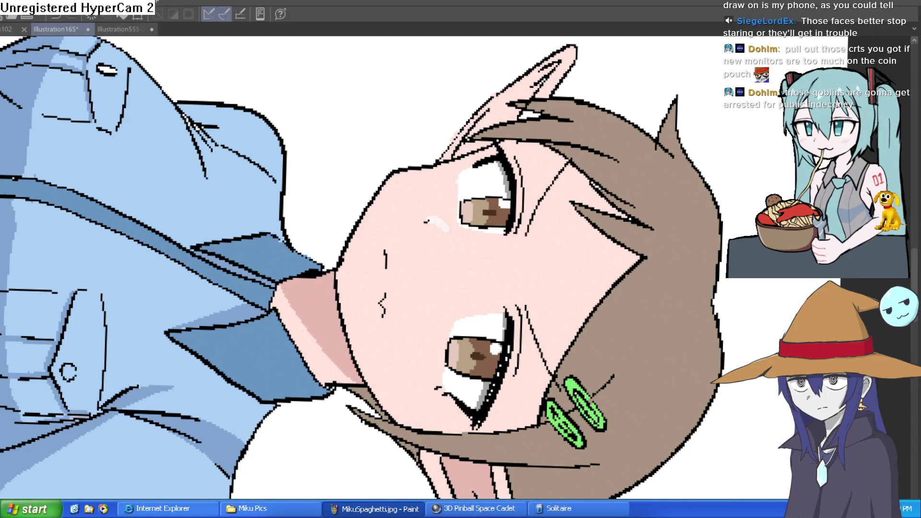
Zoom in on the ear, draw a shading line and fill upper, lower and lower-left ear areas darker pink
key("ctrl+plus")
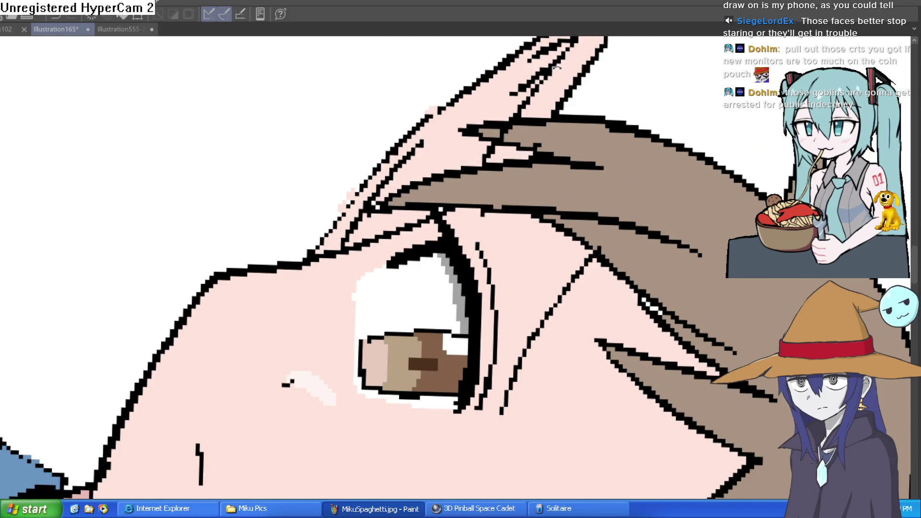
left_click_drag(556, 67, 423, 130)
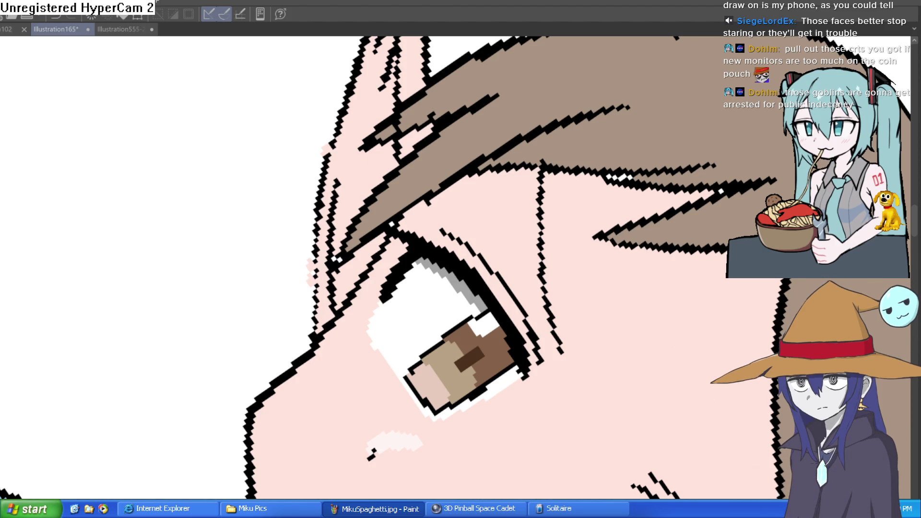
scroll(510, 220, "down", 5)
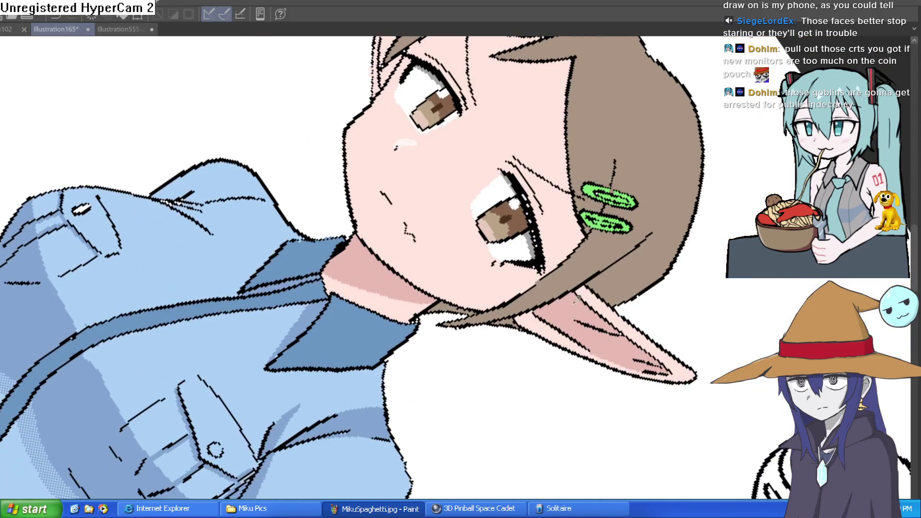
left_click_drag(578, 315, 546, 160)
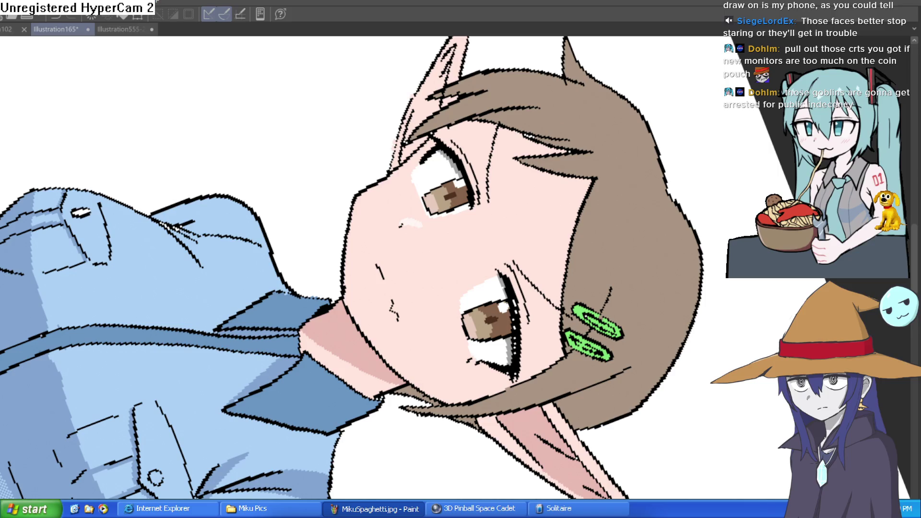
scroll(434, 243, "up", 6)
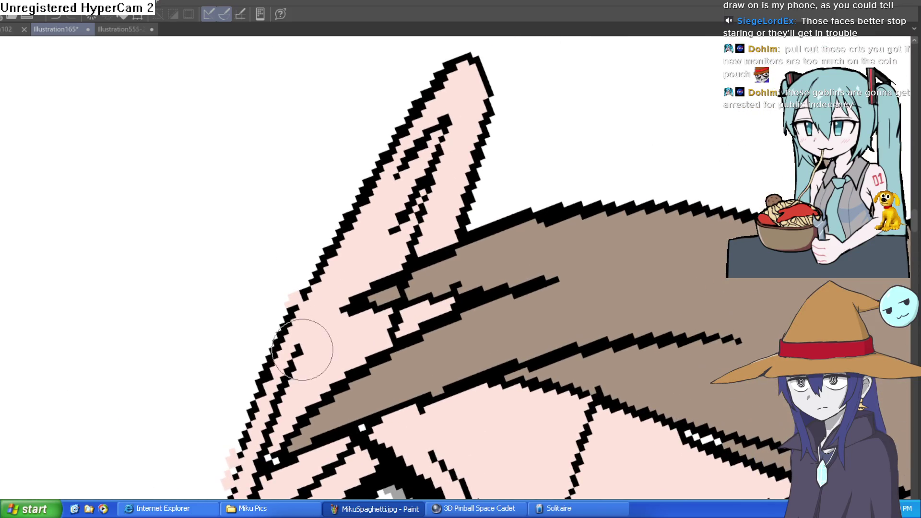
mouse_move(322, 306)
left_mouse_down()
mouse_move(424, 154)
mouse_move(399, 235)
left_mouse_up()
left_click(400, 236)
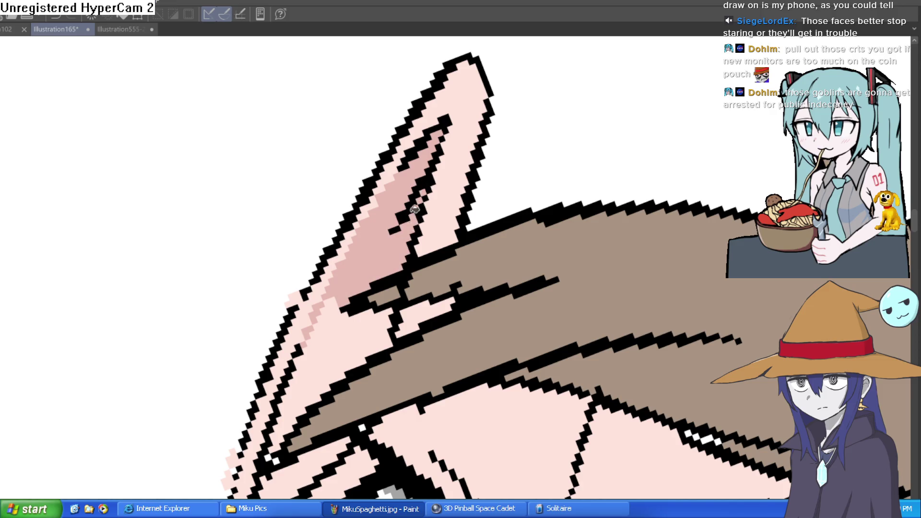
left_click(333, 363)
scroll(375, 336, "down", 3)
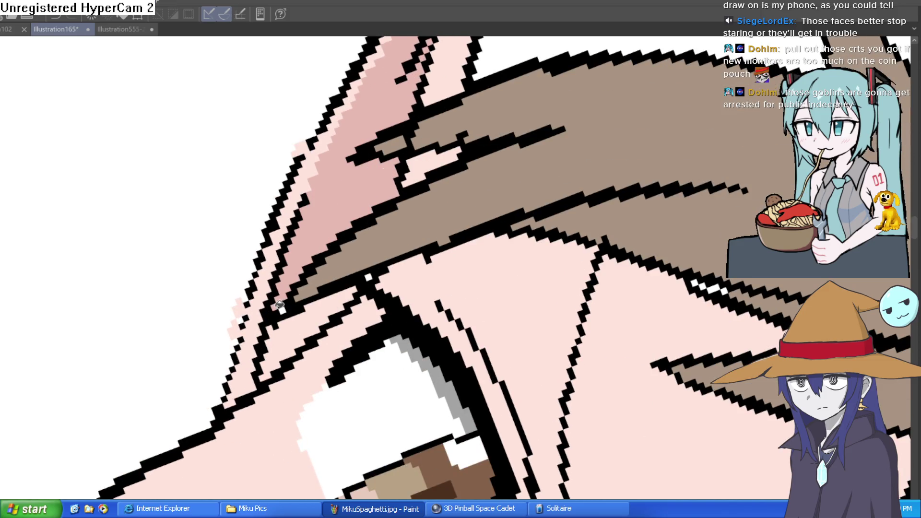
left_click(326, 319)
Rotate the view back upright, move to the shirt and sample its blue
scroll(406, 194, "down", 3)
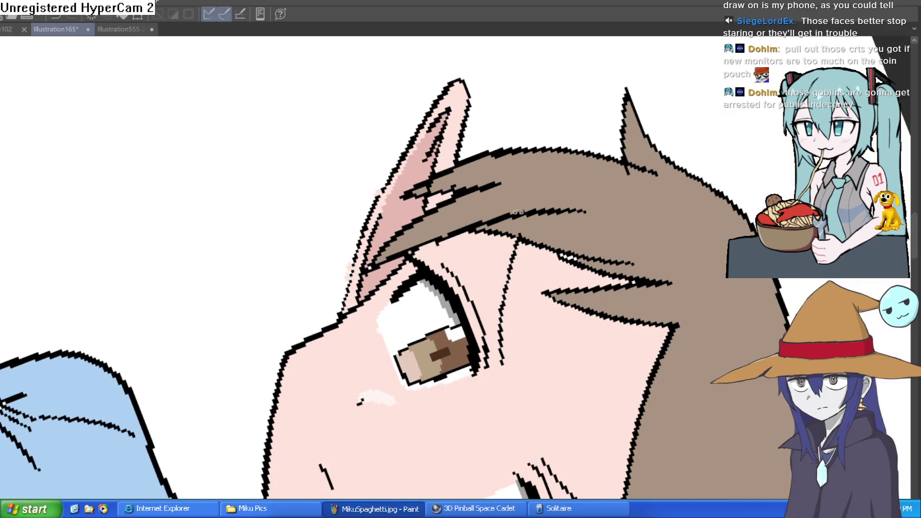
scroll(405, 195, "up", 2)
mouse_move(406, 194)
left_mouse_down()
mouse_move(461, 182)
mouse_move(422, 216)
left_mouse_up()
scroll(467, 181, "up", 2)
scroll(367, 246, "up", 3)
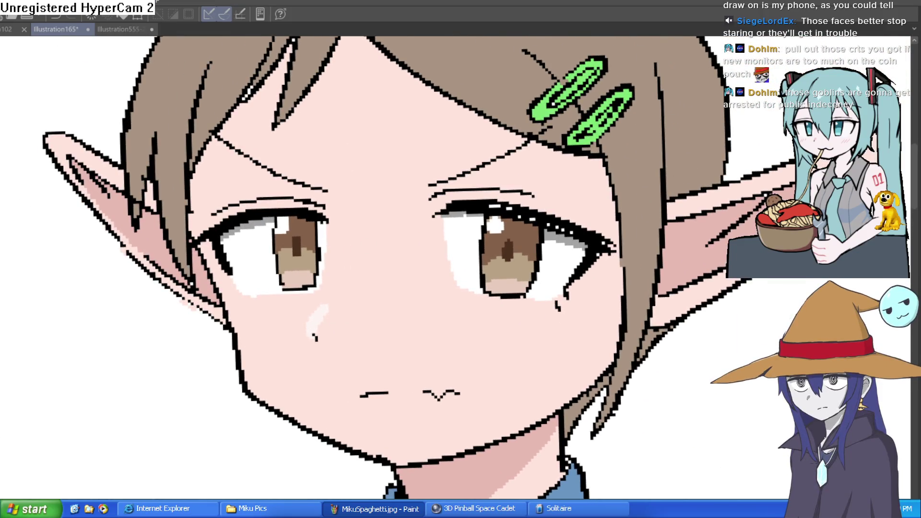
scroll(308, 217, "down", 5)
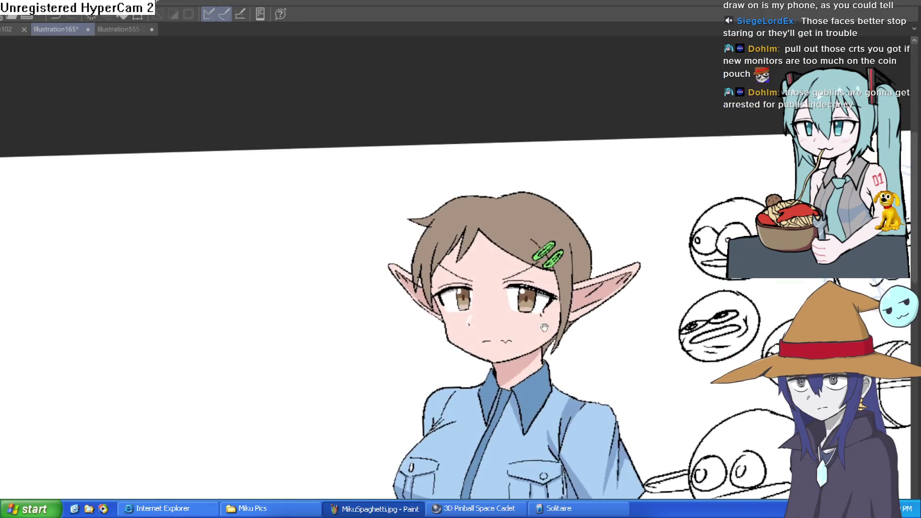
scroll(582, 210, "up", 1)
scroll(583, 210, "down", 1)
scroll(586, 243, "up", 1)
mouse_move(567, 247)
left_mouse_down()
mouse_move(560, 238)
mouse_move(512, 259)
left_mouse_up()
scroll(512, 255, "up", 3)
left_click(516, 230)
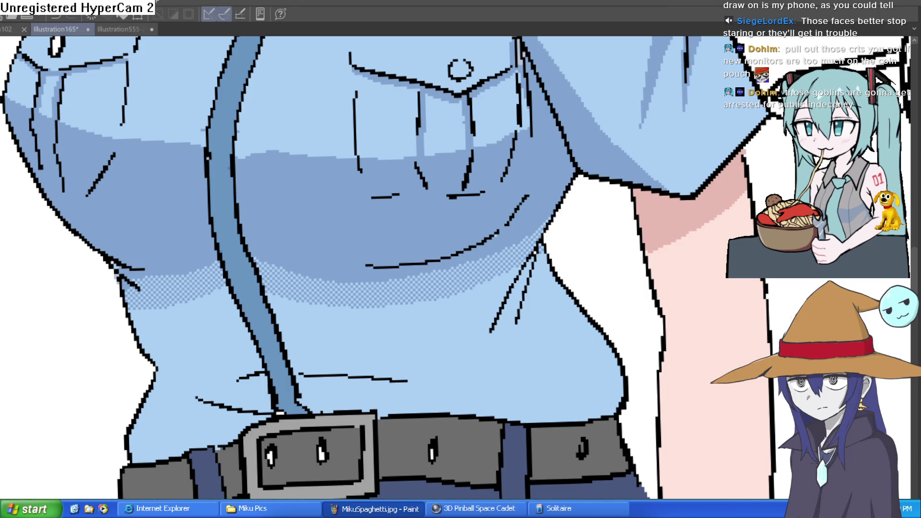
Draw mid-blue shading lines down the shirt's side from the shoulder and under the arm
scroll(533, 252, "up", 2)
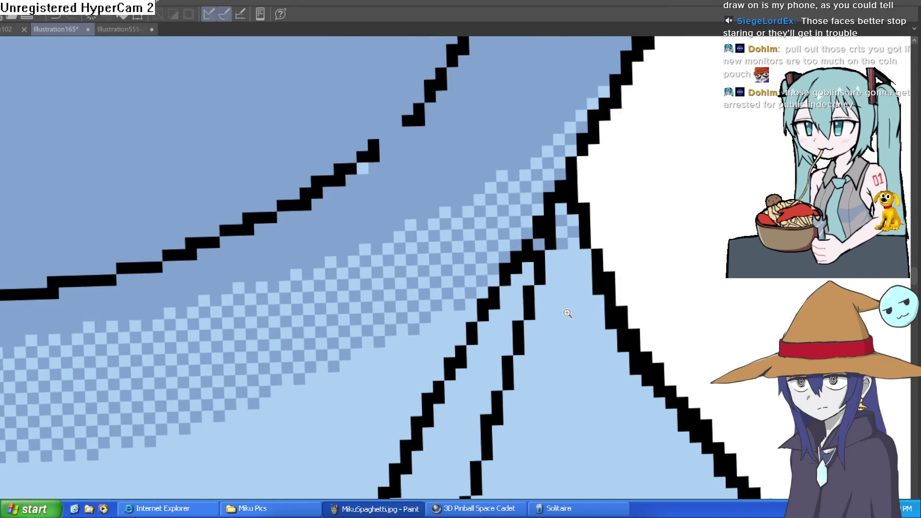
scroll(552, 268, "down", 1)
left_click_drag(536, 207, 443, 398)
key("ctrl+z")
left_click_drag(521, 227, 448, 401)
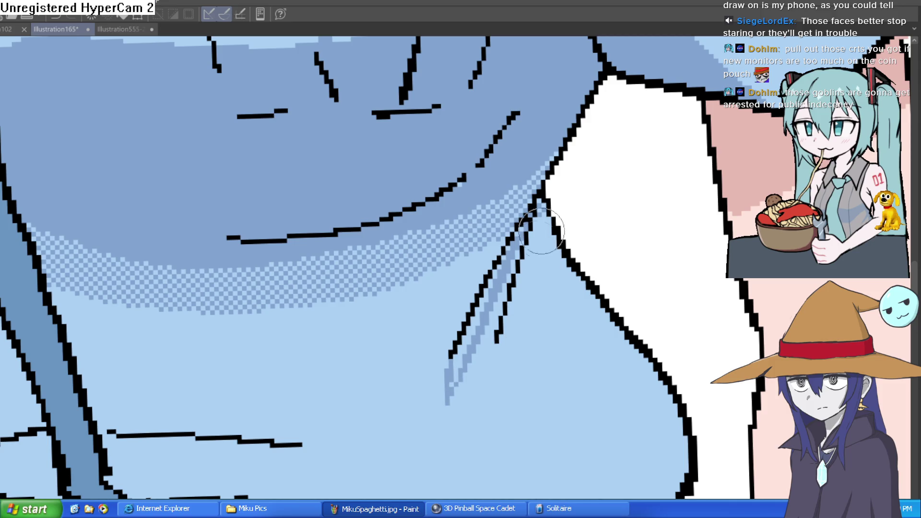
left_click_drag(540, 216, 504, 381)
mouse_move(533, 247)
left_mouse_down()
mouse_move(638, 402)
mouse_move(636, 494)
left_mouse_up()
Fill the bands beside the outline and below the shoulder mid-blue, then zoom out to the figure
key("g")
left_click(673, 460)
left_click(654, 383)
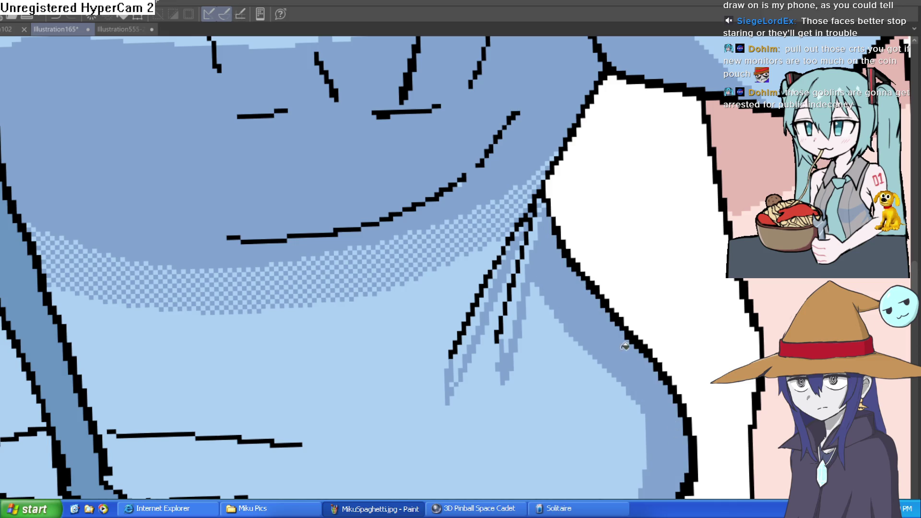
left_click(543, 222)
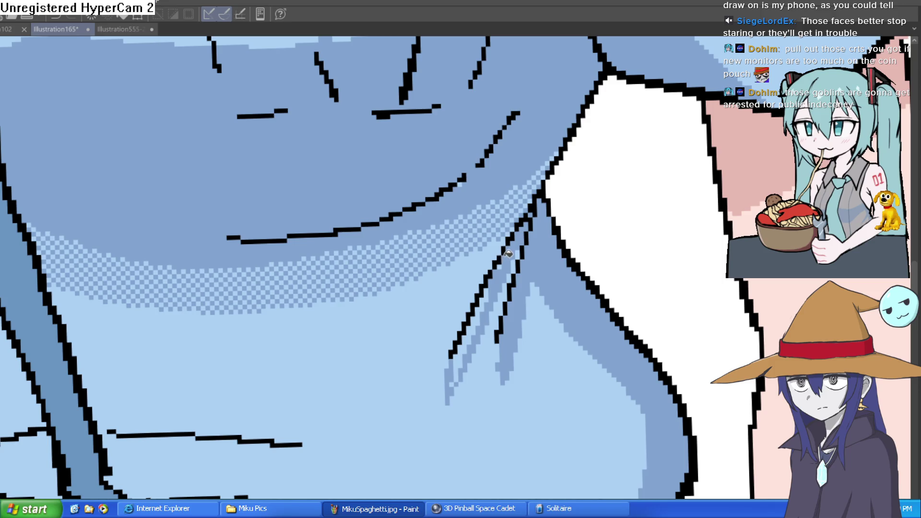
left_click(489, 300)
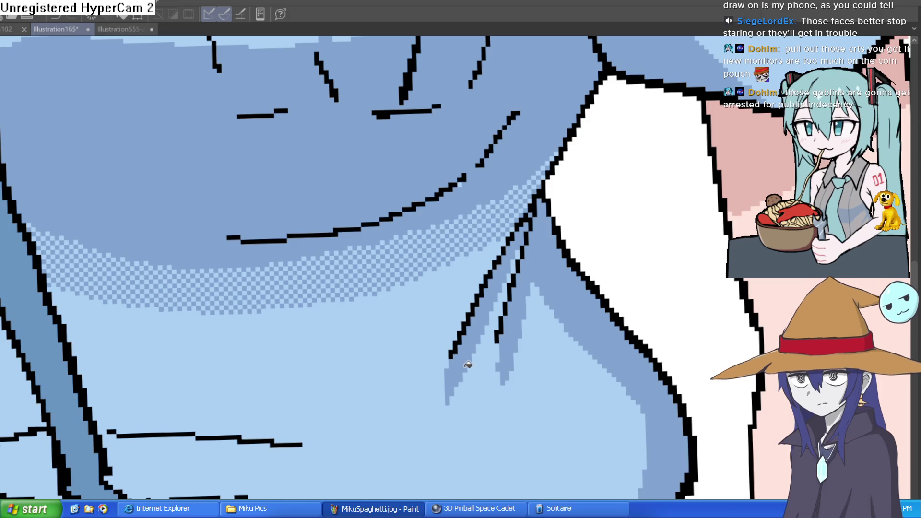
key("ctrl+alt+0")
left_click_drag(674, 267, 617, 220)
mouse_move(741, 224)
left_mouse_down()
mouse_move(626, 291)
mouse_move(660, 286)
left_mouse_up()
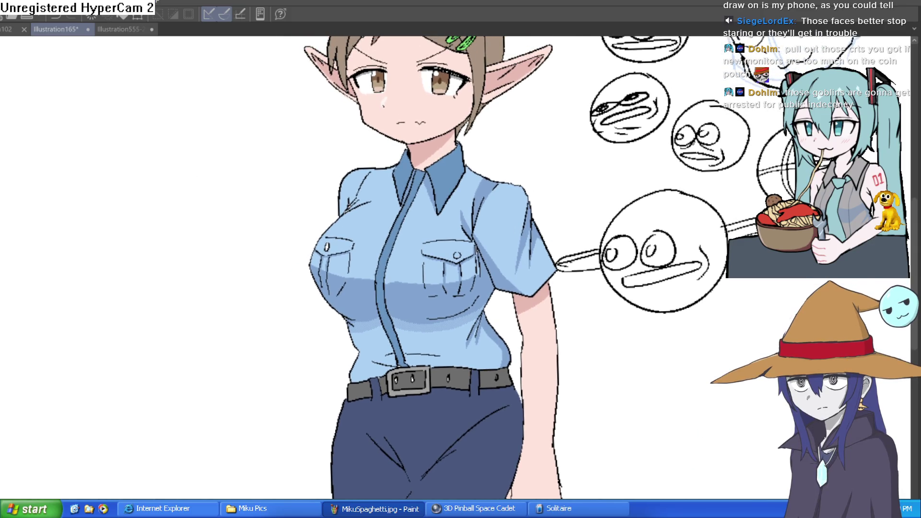
Draw shadow lines by the collar and fill the areas between collar and shoulder darker blue
left_click_drag(506, 216, 484, 253)
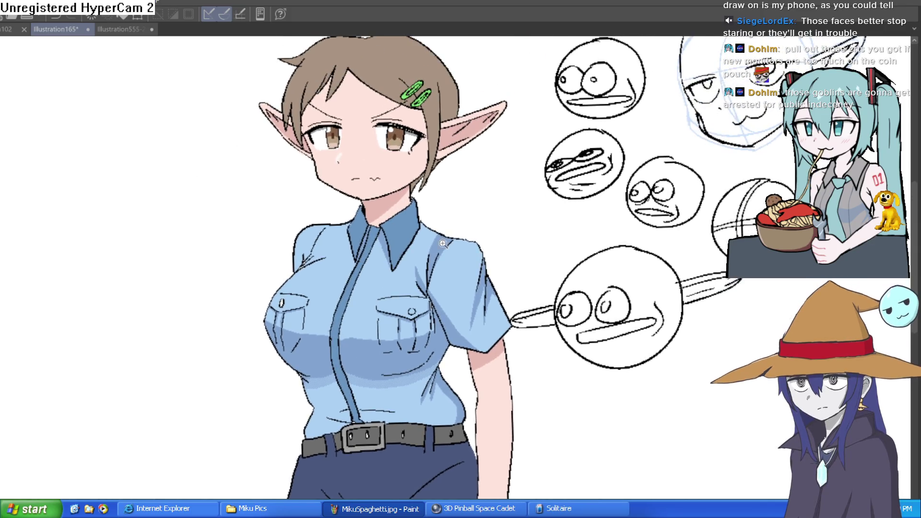
scroll(402, 243, "up", 5)
mouse_move(401, 243)
left_mouse_down()
mouse_move(370, 199)
mouse_move(331, 194)
mouse_move(354, 158)
mouse_move(342, 137)
left_mouse_up()
key("g")
left_click(377, 171)
scroll(273, 200, "down", 3)
mouse_move(274, 199)
left_mouse_down()
mouse_move(366, 196)
mouse_move(291, 192)
mouse_move(314, 191)
mouse_move(379, 201)
left_mouse_up()
key("ctrl+z")
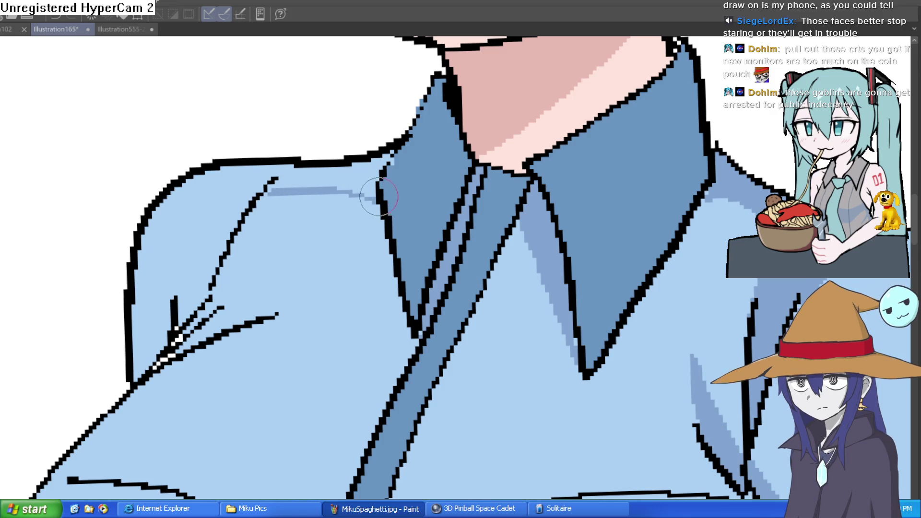
key("g")
left_click(321, 171)
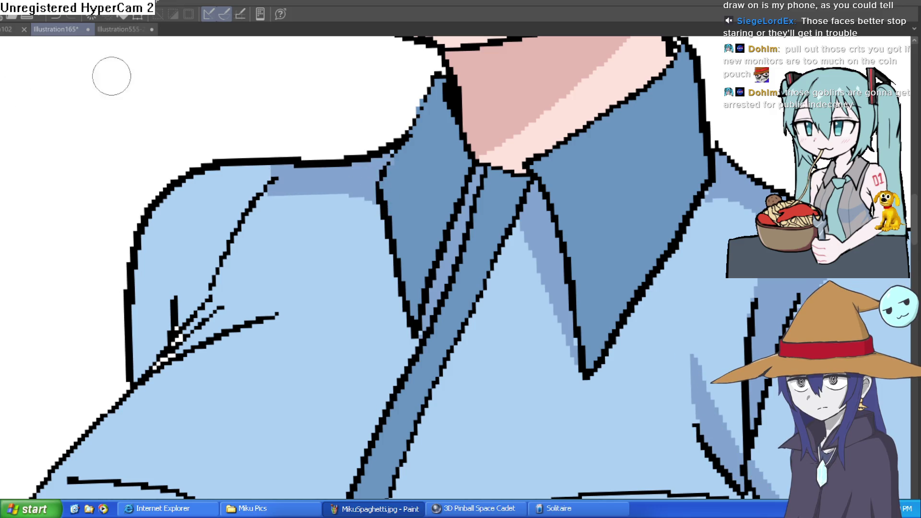
Hatch shading on the left shoulder and fill its three hatched regions darker blue
mouse_move(259, 189)
left_mouse_down()
mouse_move(185, 209)
mouse_move(146, 324)
left_mouse_up()
key("ctrl+z")
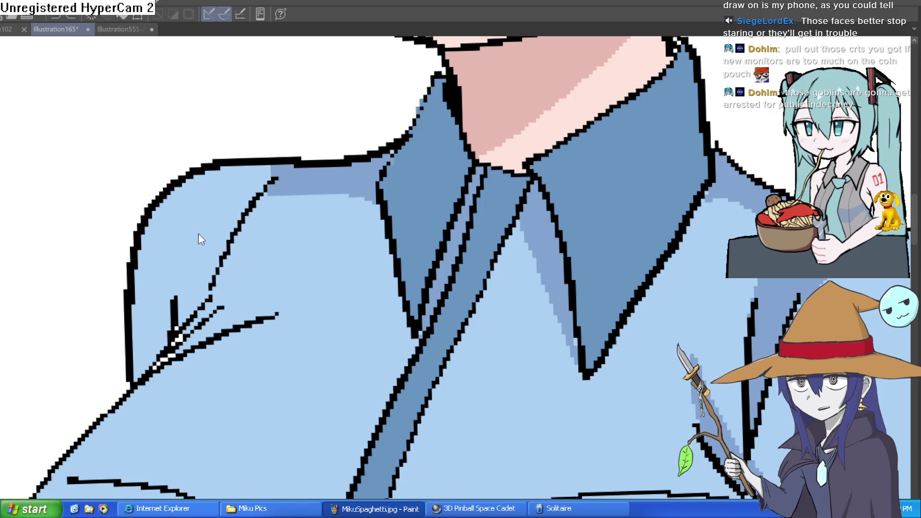
left_click_drag(177, 295, 239, 217)
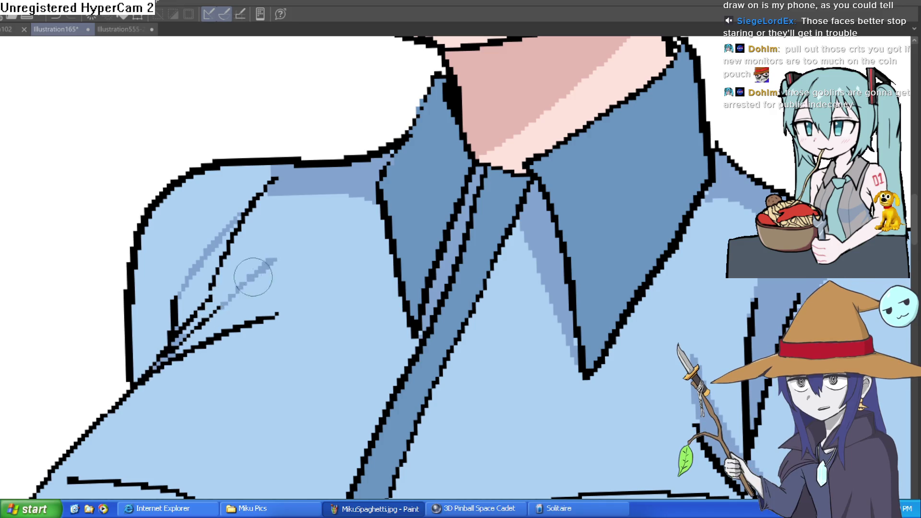
mouse_move(228, 300)
left_mouse_down()
mouse_move(251, 274)
mouse_move(216, 288)
mouse_move(230, 298)
mouse_move(219, 290)
mouse_move(235, 280)
mouse_move(244, 284)
mouse_move(235, 293)
mouse_move(308, 282)
mouse_move(288, 304)
mouse_move(270, 299)
left_mouse_up()
left_click(270, 300)
left_click(223, 298)
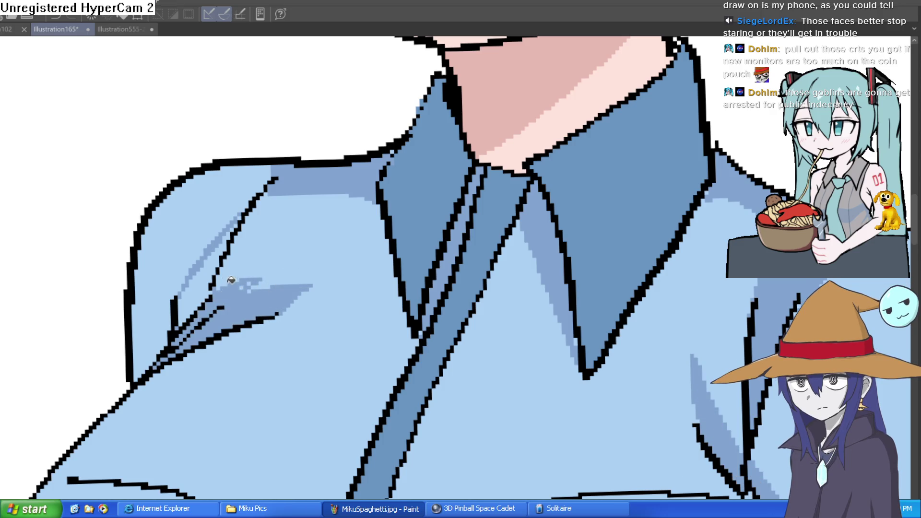
left_click(196, 267)
scroll(374, 263, "down", 5)
scroll(422, 219, "up", 5)
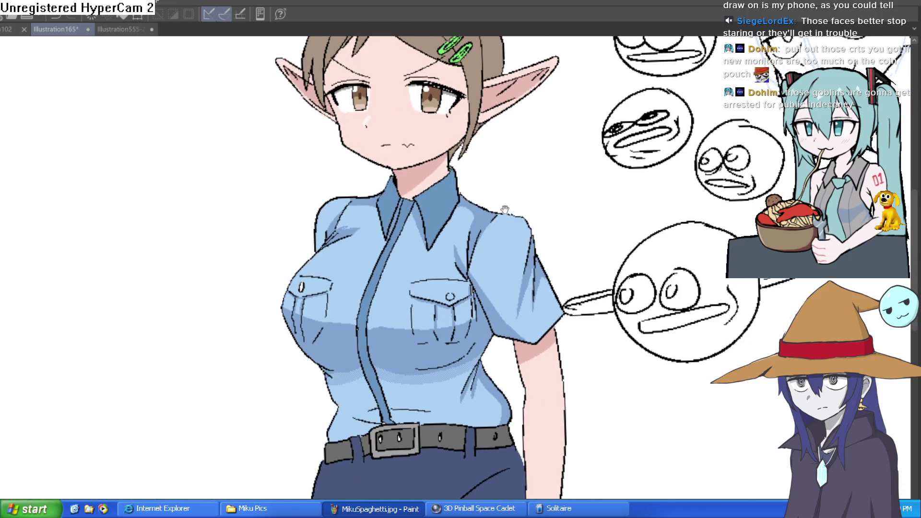
mouse_move(422, 218)
left_mouse_down()
mouse_move(360, 211)
mouse_move(438, 191)
left_mouse_up()
scroll(439, 192, "down", 3)
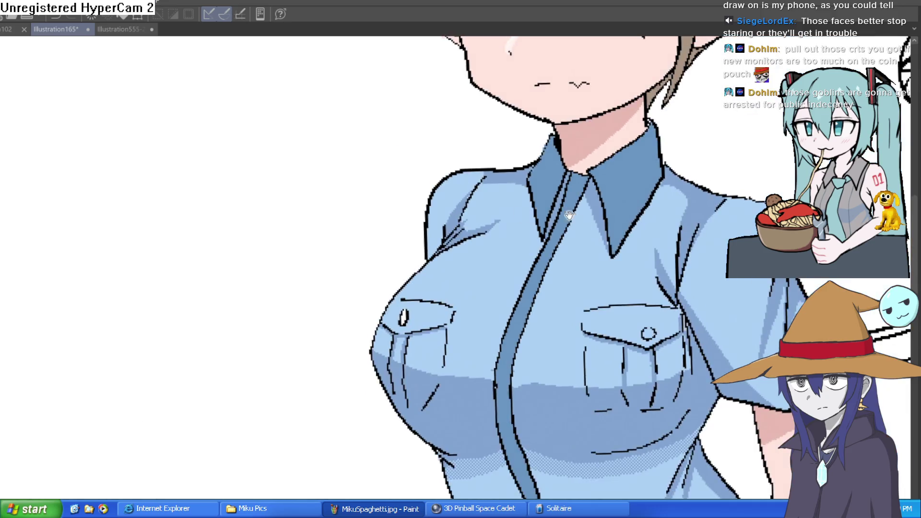
scroll(570, 219, "up", 3)
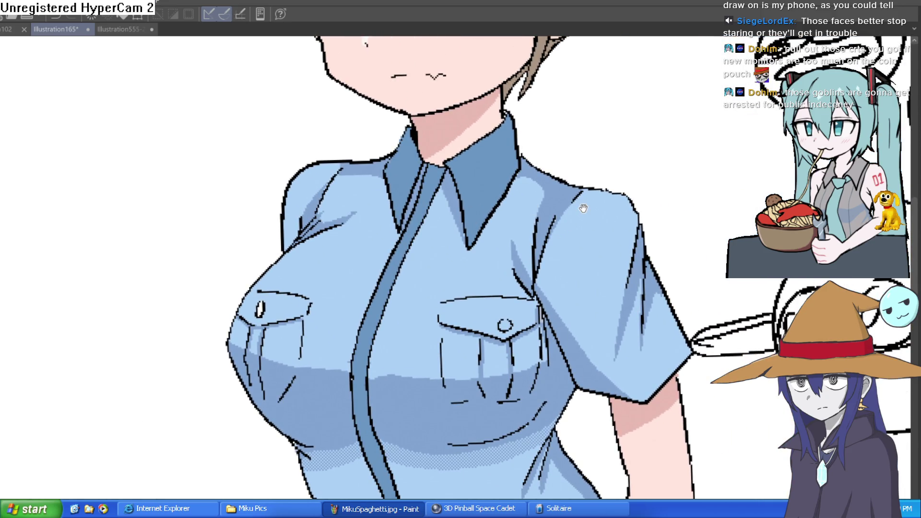
mouse_move(577, 230)
left_mouse_down()
mouse_move(555, 214)
mouse_move(534, 251)
mouse_move(539, 235)
left_mouse_up()
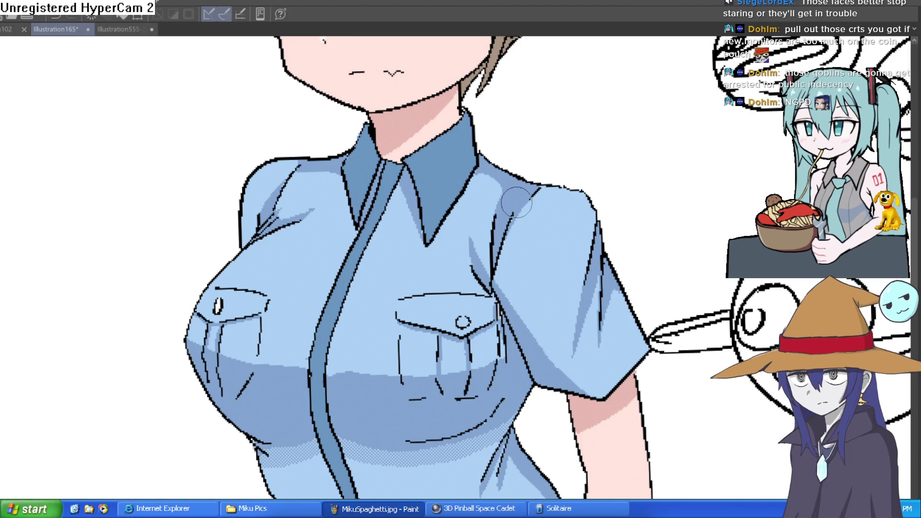
scroll(579, 243, "down", 5)
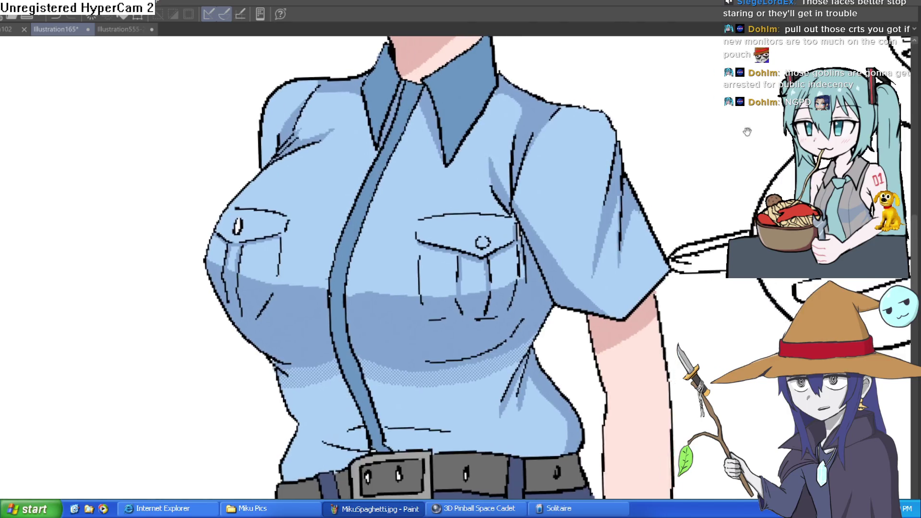
scroll(534, 226, "down", 2)
scroll(576, 202, "up", 2)
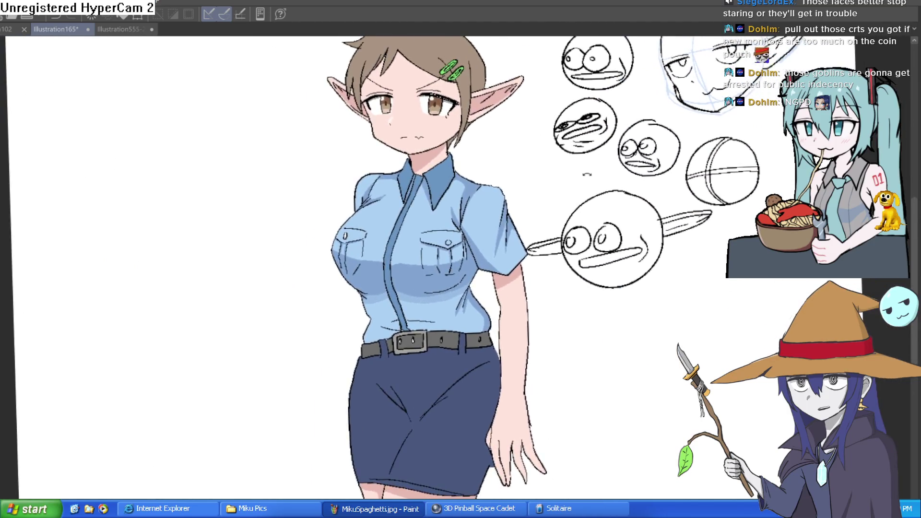
left_click_drag(593, 163, 597, 116)
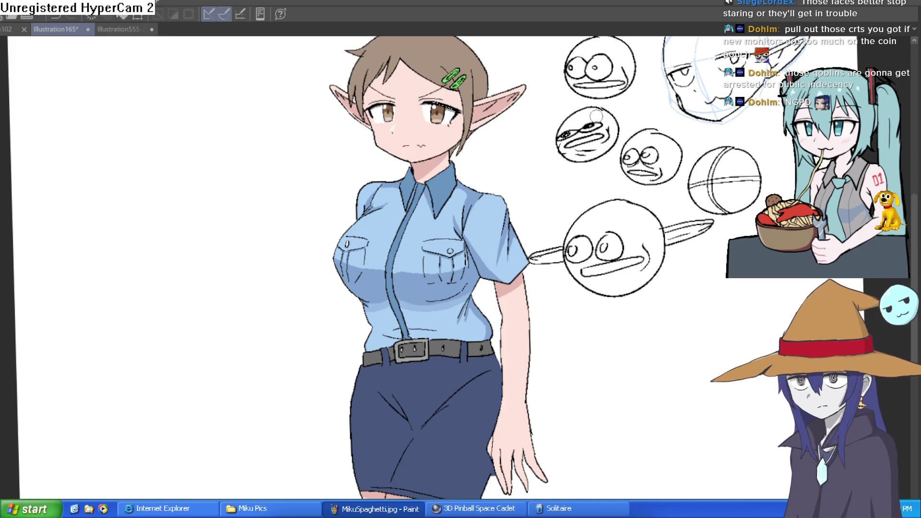
mouse_move(582, 185)
left_mouse_down()
mouse_move(596, 193)
mouse_move(560, 196)
mouse_move(547, 163)
left_mouse_up()
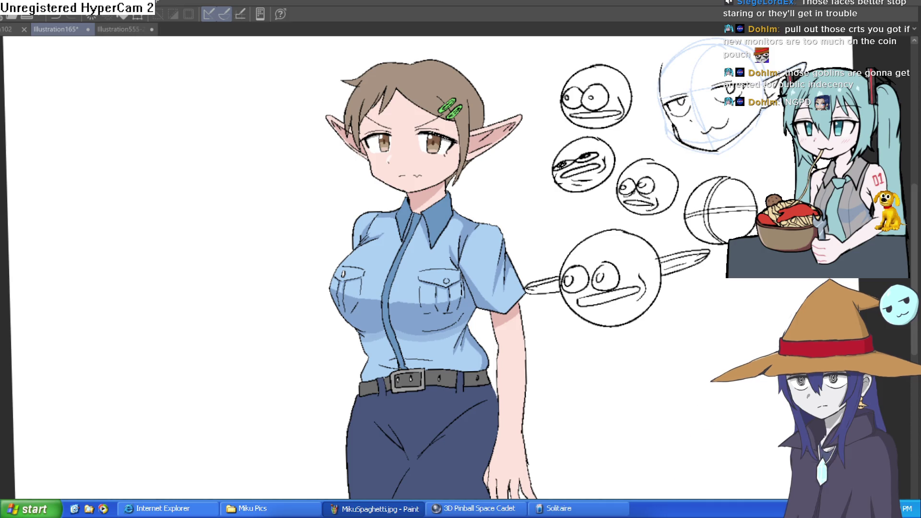
scroll(416, 140, "up", 5)
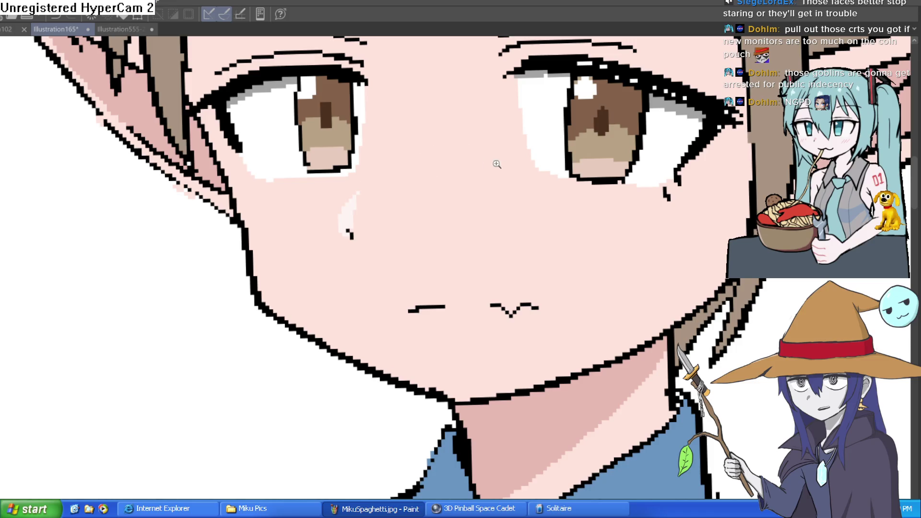
Bring the whole elf figure into view and mirror it to check her proportions
scroll(497, 165, "down", 5)
mouse_move(585, 167)
left_mouse_down()
mouse_move(555, 216)
mouse_move(545, 173)
mouse_move(561, 178)
left_mouse_up()
scroll(562, 181, "down", 4)
mouse_move(570, 128)
left_mouse_down()
mouse_move(555, 160)
mouse_move(537, 157)
mouse_move(535, 192)
left_mouse_up()
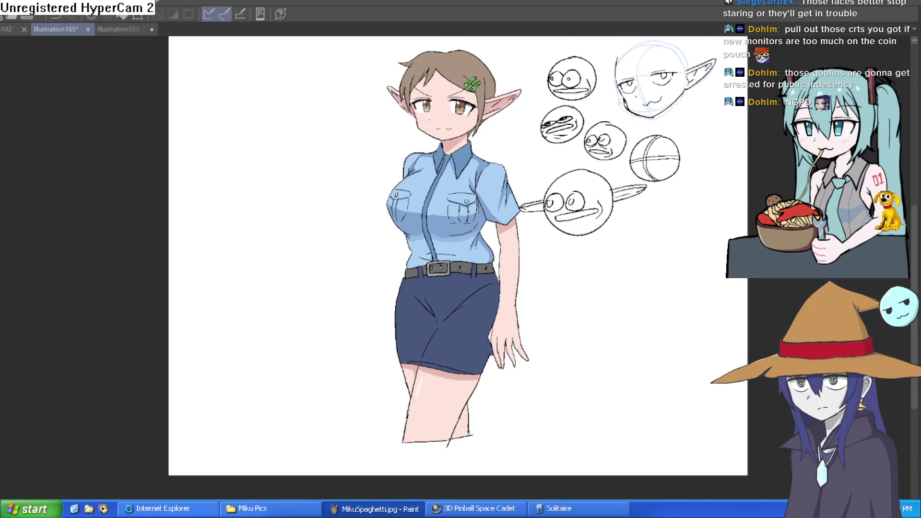
key("h")
key("h")
key("h")
key("h")
key("h")
key("h")
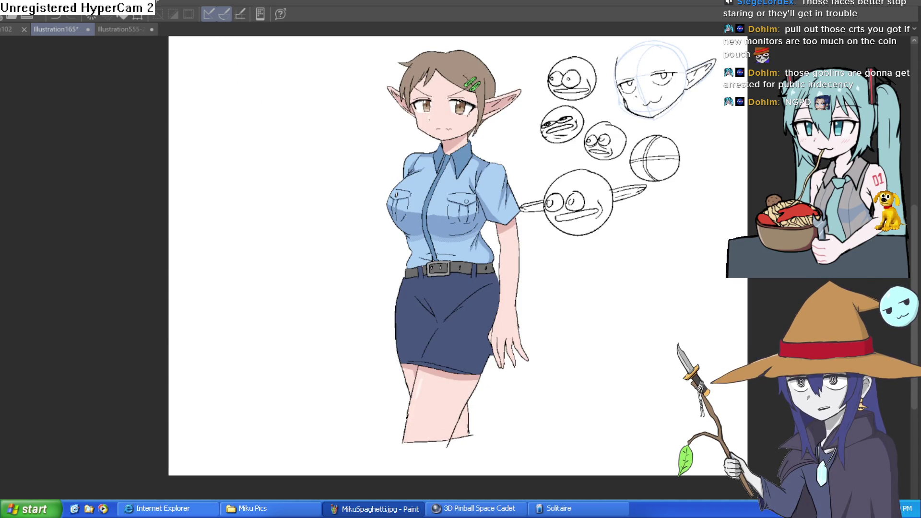
Recentre the figure, save a copy as Illustration165-2, and start a lasso along her side
left_click_drag(667, 275, 629, 295)
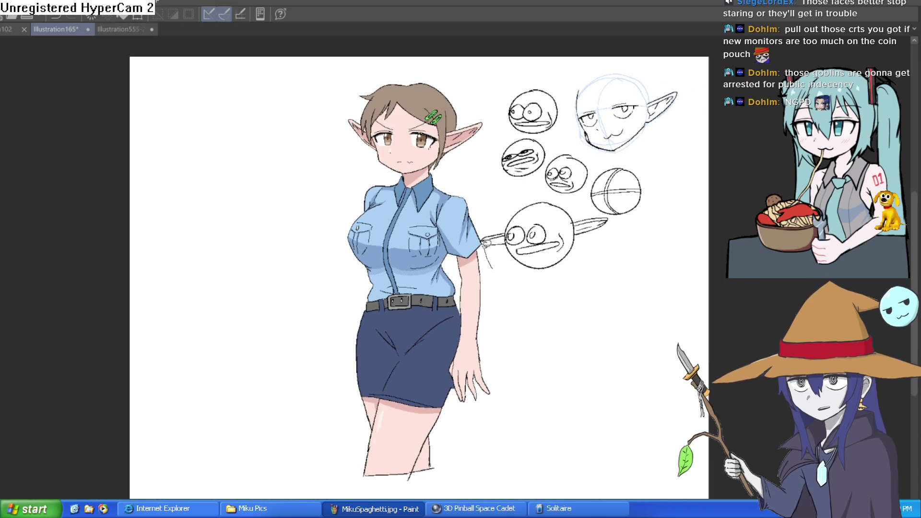
left_click_drag(666, 400, 611, 349)
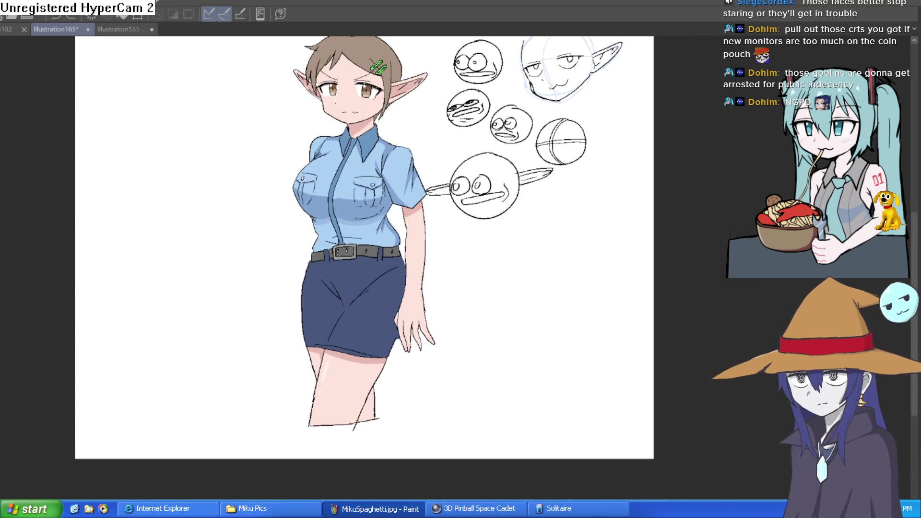
key("ctrl+s")
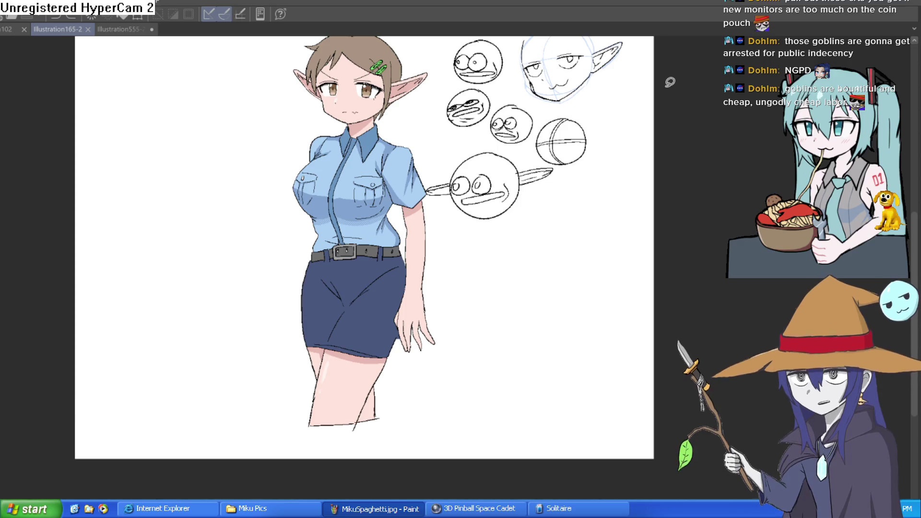
mouse_move(407, 432)
left_mouse_down()
mouse_move(458, 312)
mouse_move(430, 190)
mouse_move(437, 72)
mouse_move(418, 47)
left_mouse_up()
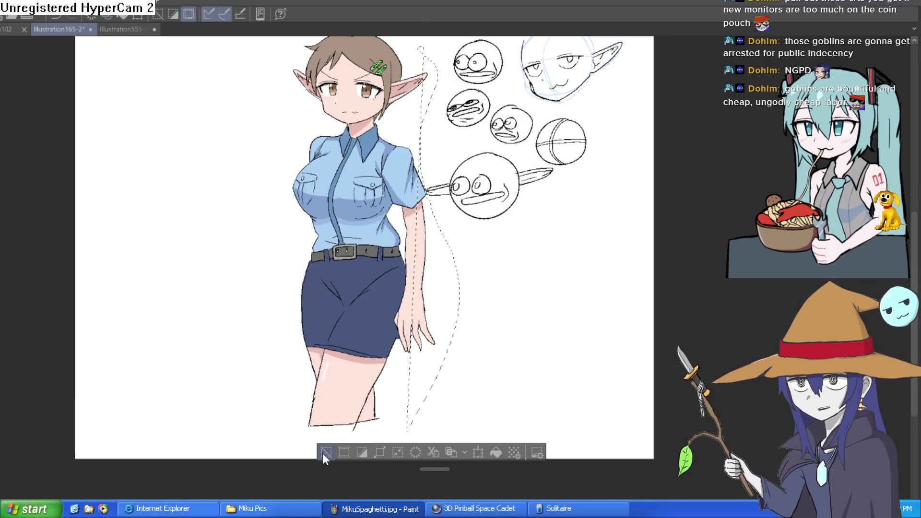
Lasso a loose loop around the entire elf girl, discarding and redrawing earlier partial outlines
left_click(324, 453)
left_click_drag(518, 360, 506, 394)
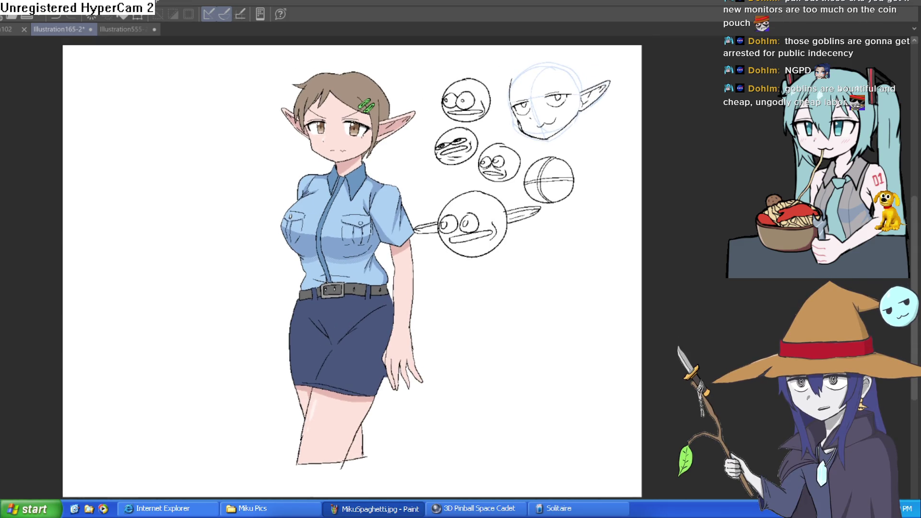
left_click_drag(489, 359, 478, 373)
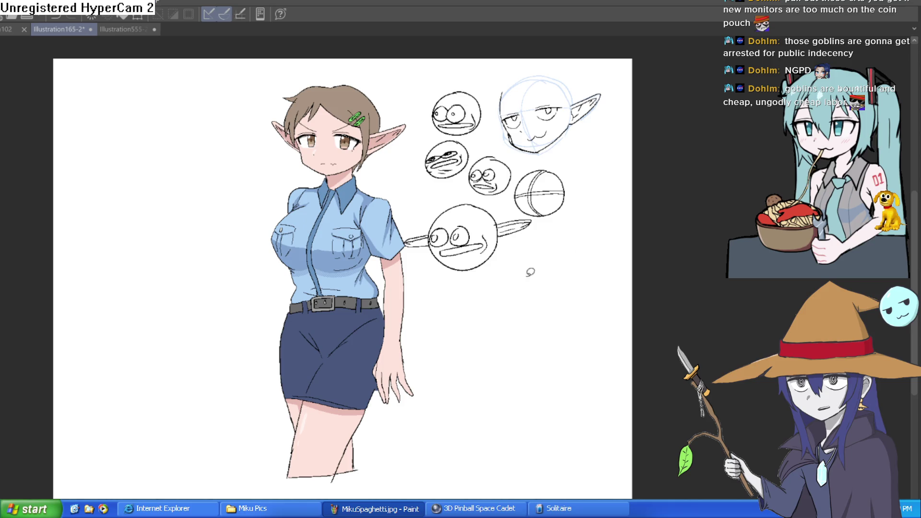
mouse_move(380, 490)
left_mouse_down()
mouse_move(448, 354)
mouse_move(409, 244)
mouse_move(408, 114)
left_mouse_up()
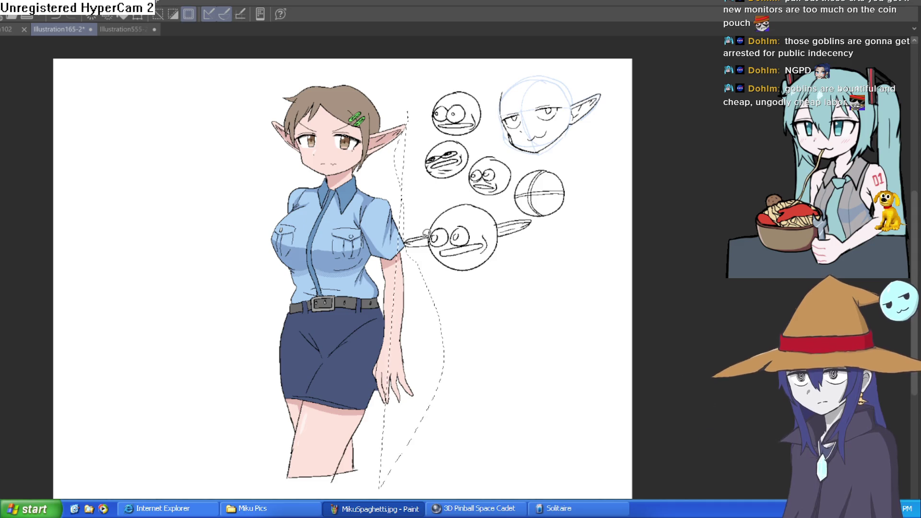
key("ctrl+d")
mouse_move(387, 485)
left_mouse_down()
mouse_move(434, 355)
mouse_move(410, 240)
mouse_move(415, 120)
mouse_move(387, 80)
mouse_move(313, 67)
mouse_move(216, 245)
mouse_move(240, 469)
mouse_move(254, 499)
mouse_move(288, 499)
left_mouse_up()
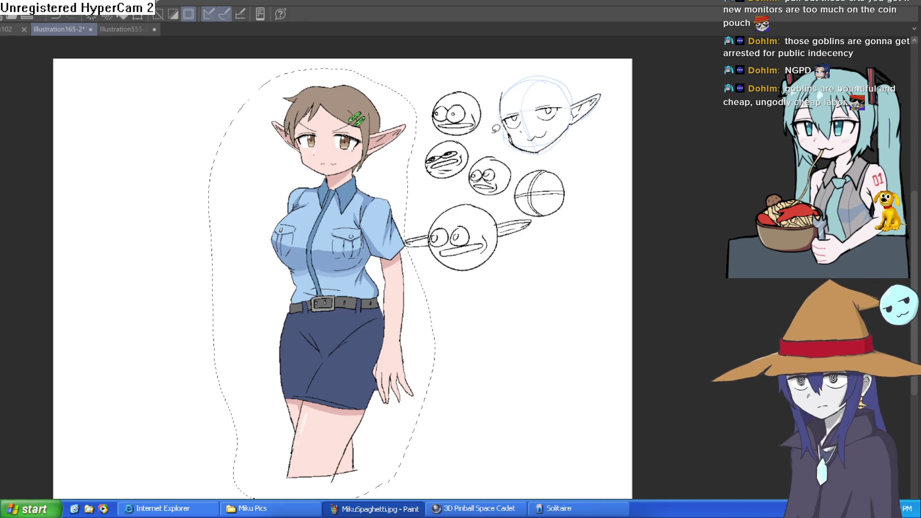
left_click(7, 29)
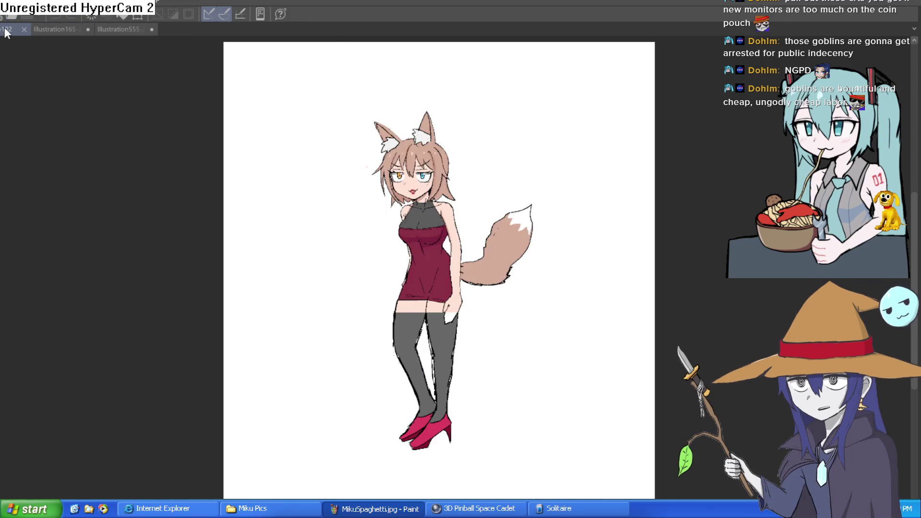
Open the Illustration555 lineup sheet, paste the elf in, and move her toward the middle
left_click(139, 30)
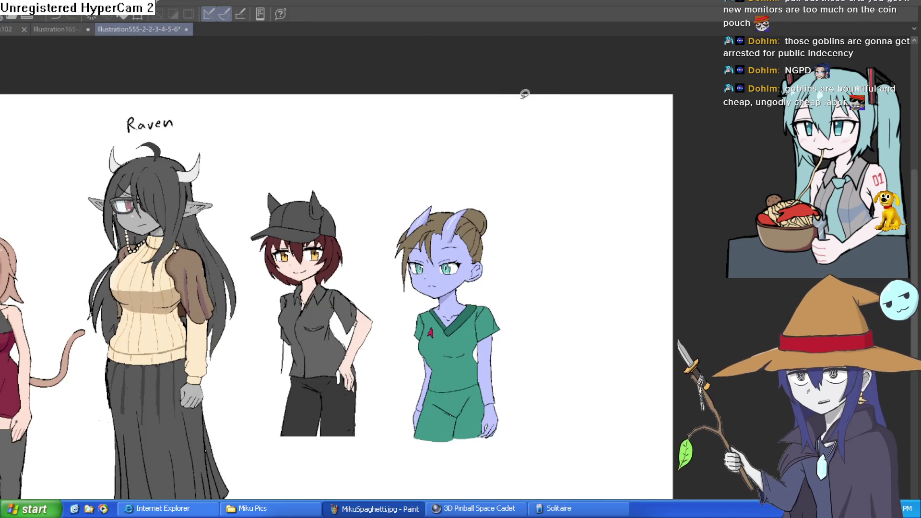
scroll(547, 379, "down", 3)
left_click_drag(502, 384, 590, 363)
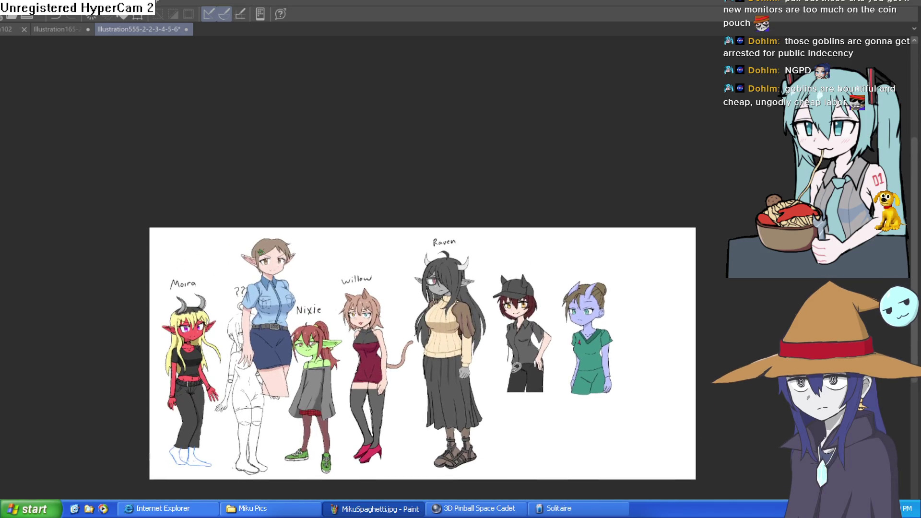
key("ctrl+t")
left_click_drag(641, 329, 421, 329)
Confirm the pasted elf, then transform her again and nudge her position
key("Return")
scroll(461, 339, "up", 1)
scroll(466, 335, "up", 3)
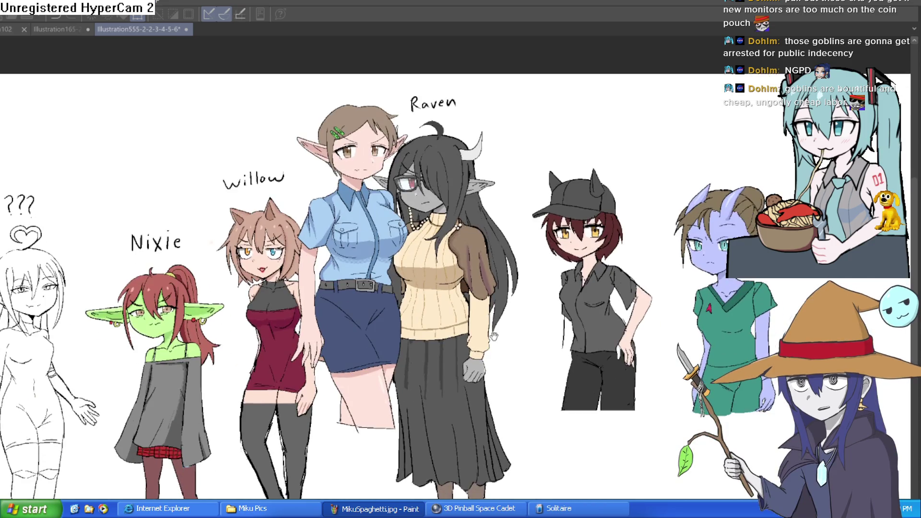
key("ctrl+t")
left_click_drag(391, 294, 385, 297)
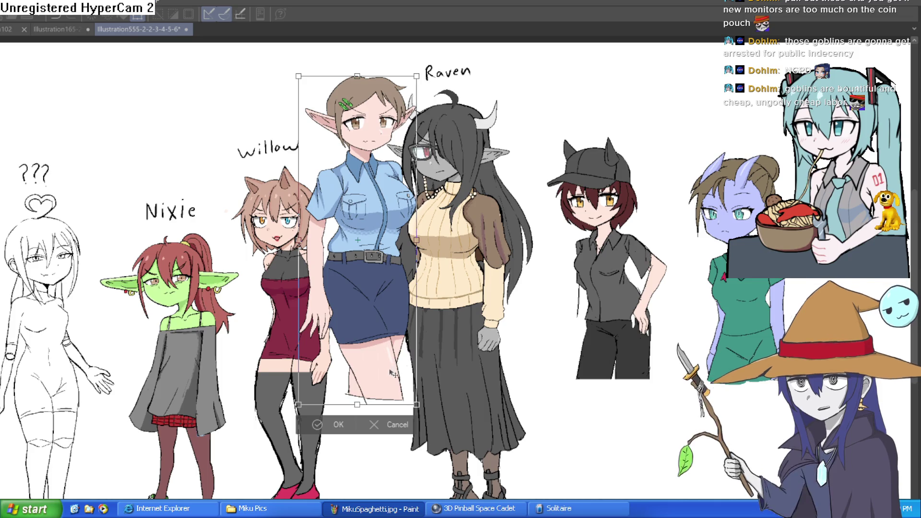
left_click_drag(391, 378, 388, 374)
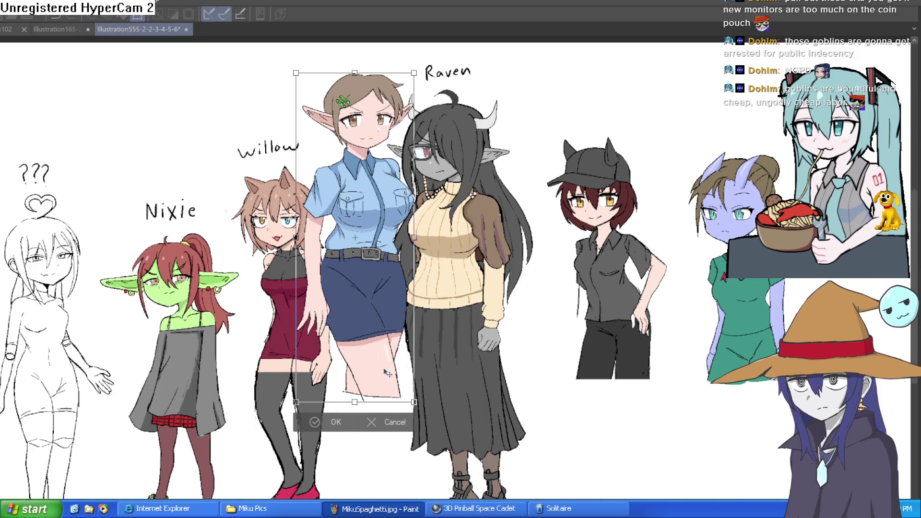
mouse_move(375, 318)
left_mouse_down()
mouse_move(455, 355)
mouse_move(398, 304)
mouse_move(396, 276)
left_mouse_up()
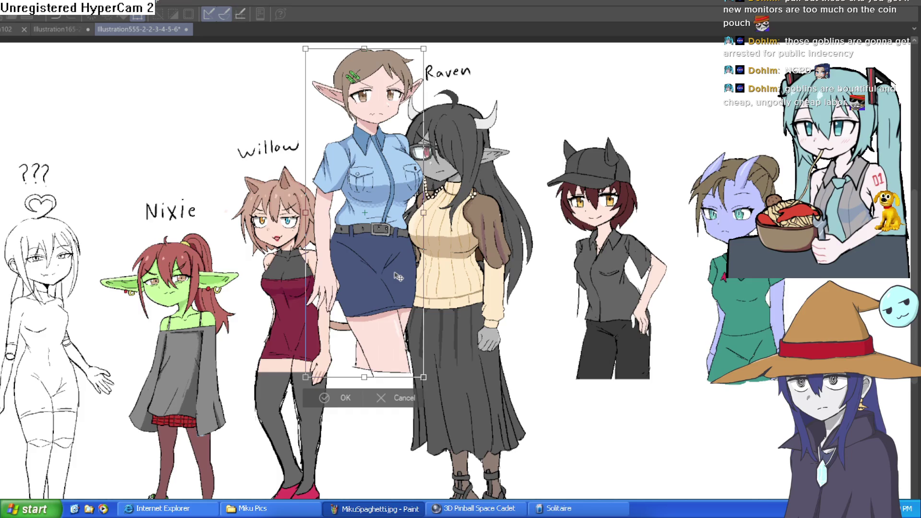
mouse_move(398, 323)
left_mouse_down()
mouse_move(390, 331)
mouse_move(397, 352)
mouse_move(390, 327)
mouse_move(387, 371)
left_mouse_up()
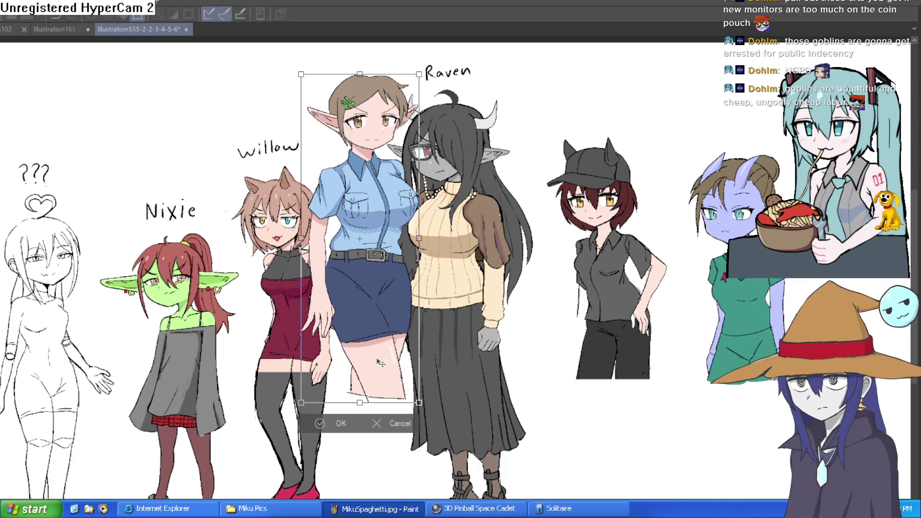
Settle the elf between Willow and Raven, confirm, and return to Illustration165-2
mouse_move(402, 324)
left_mouse_down()
mouse_move(703, 308)
mouse_move(881, 328)
left_mouse_up()
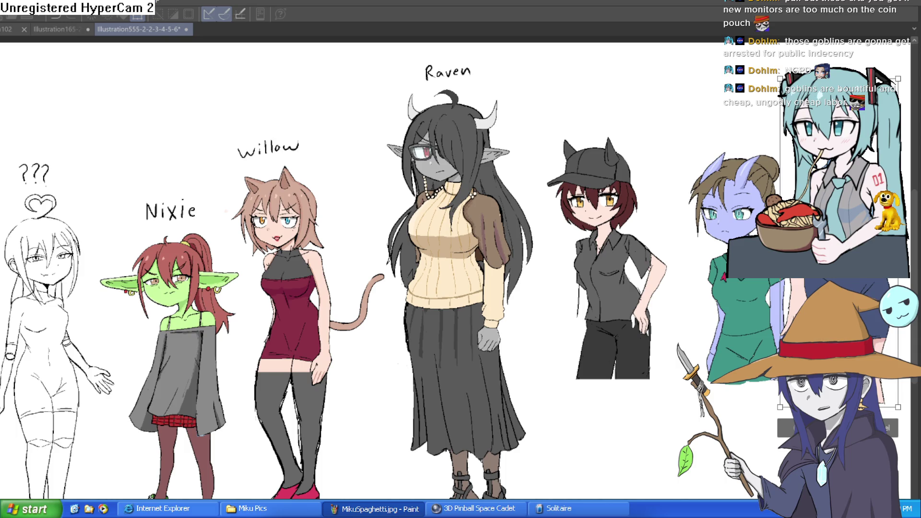
mouse_move(848, 281)
left_mouse_down()
mouse_move(695, 244)
mouse_move(358, 272)
mouse_move(362, 260)
mouse_move(353, 258)
left_mouse_up()
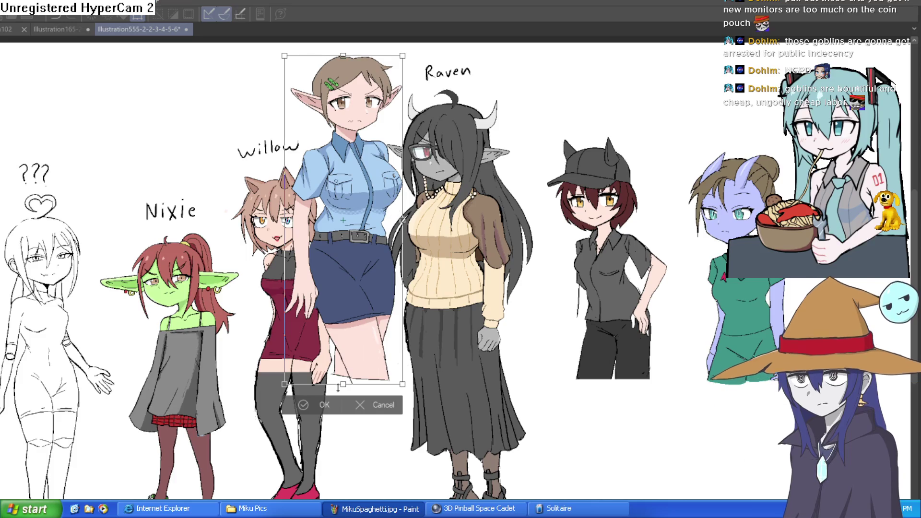
key("Return")
left_click_drag(437, 301, 436, 382)
left_click(67, 28)
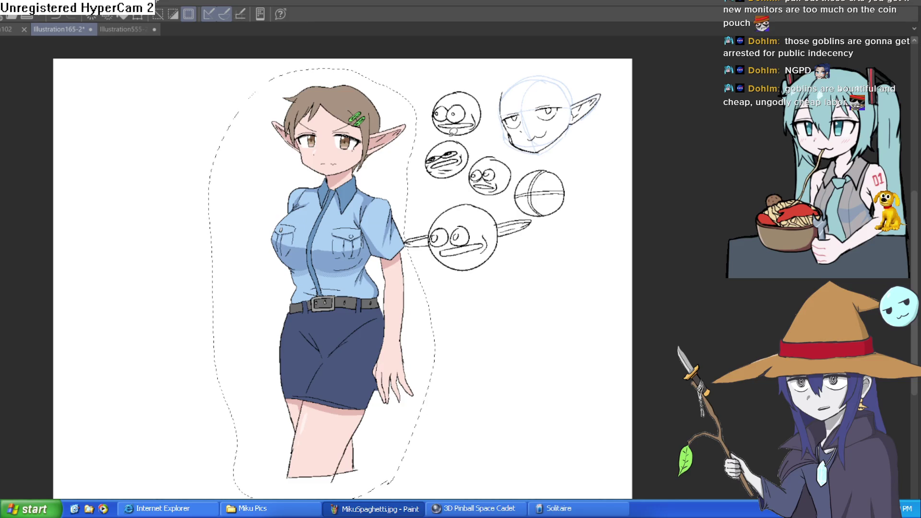
Clear the elf selection, then pan and zoom out until the whole page fits the window
left_click_drag(454, 146, 450, 150)
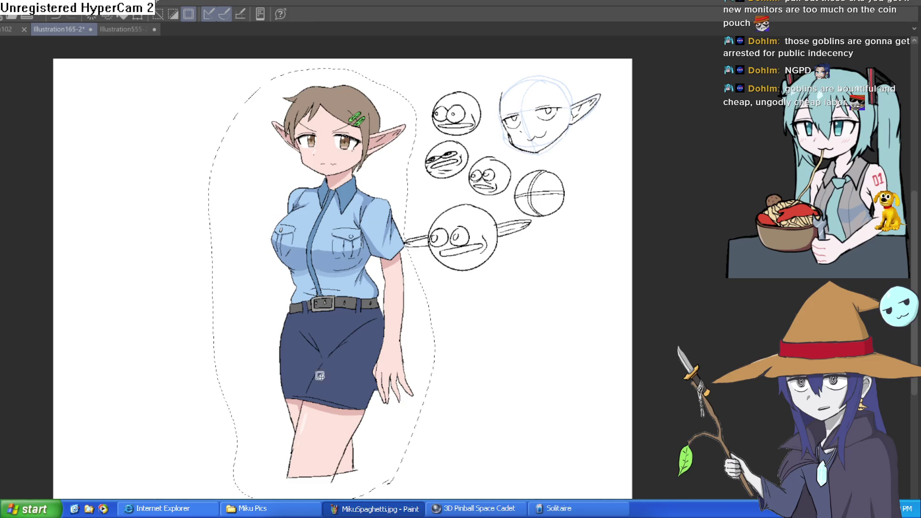
key("ctrl+d")
scroll(455, 315, "up", 5)
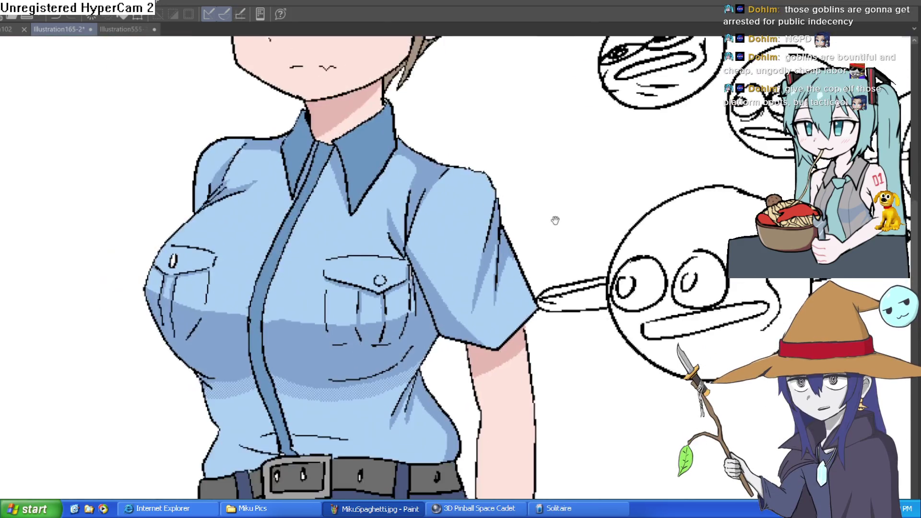
left_click_drag(556, 220, 549, 267)
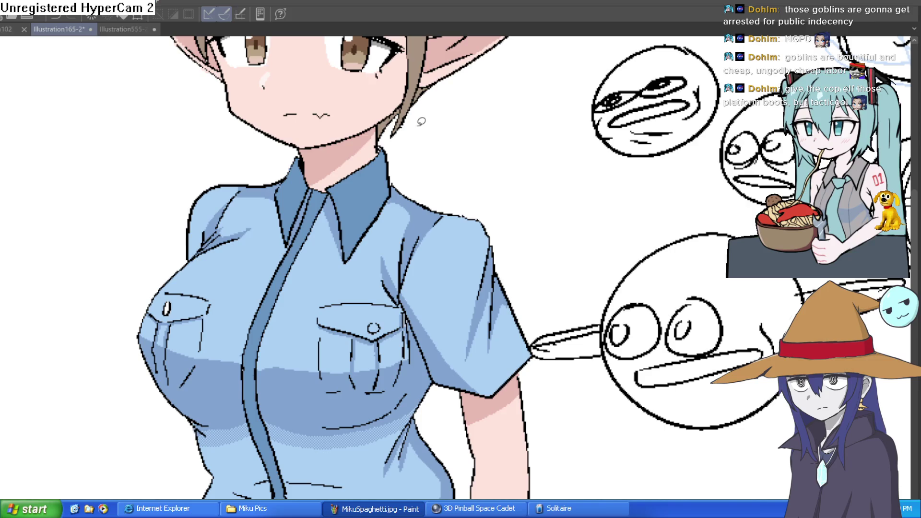
left_click_drag(417, 193, 423, 166)
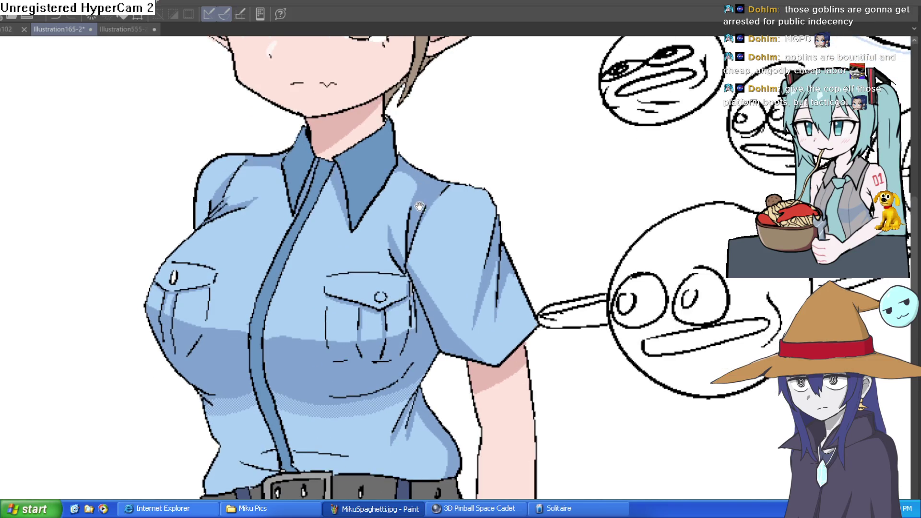
left_click_drag(419, 226, 433, 182)
scroll(447, 173, "down", 3)
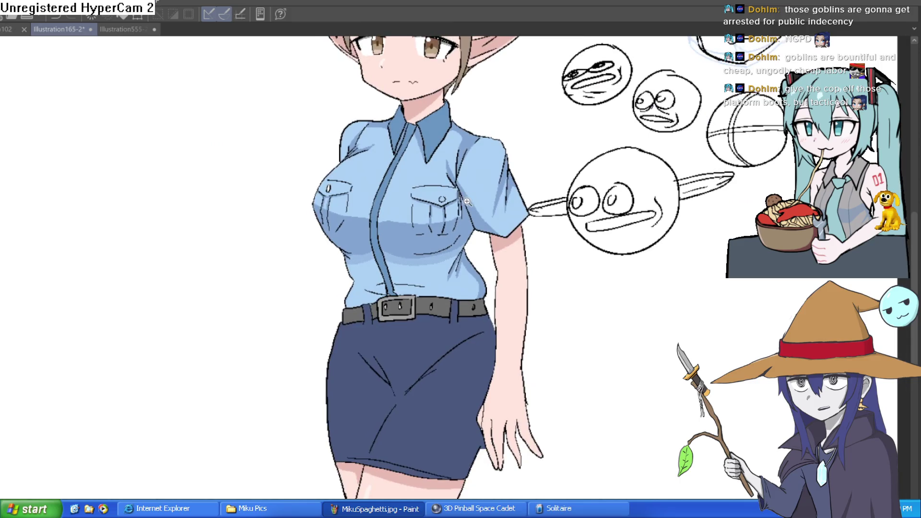
scroll(489, 204, "down", 6)
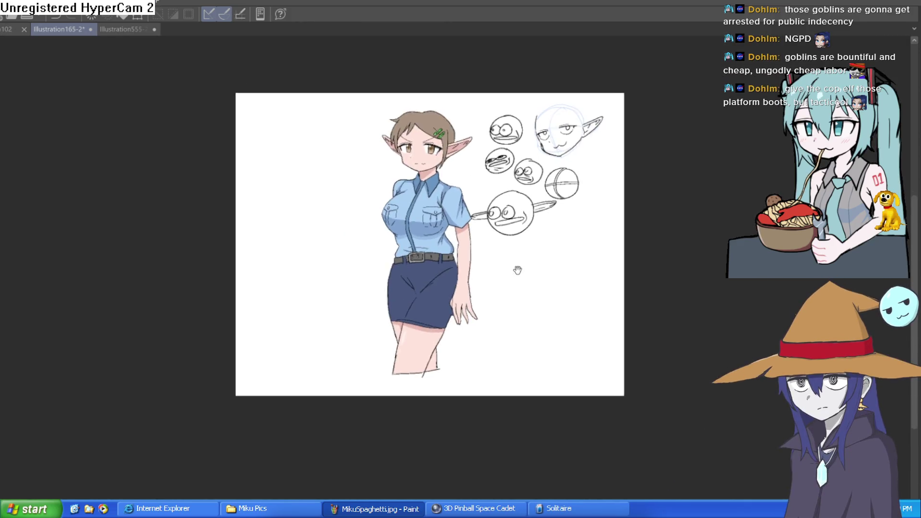
left_click_drag(518, 271, 503, 257)
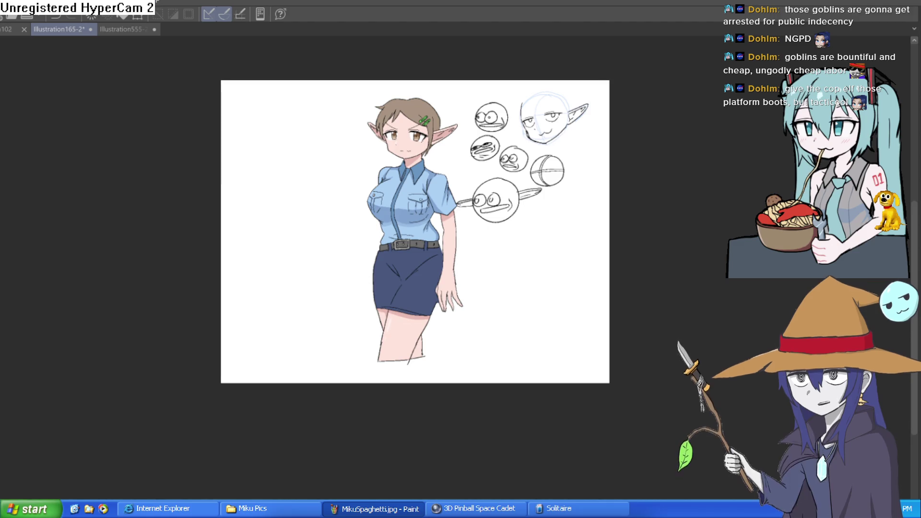
key("ctrl+alt+c")
Extend the canvas bottom edge downward below the page and confirm the new size
left_click_drag(415, 382, 415, 516)
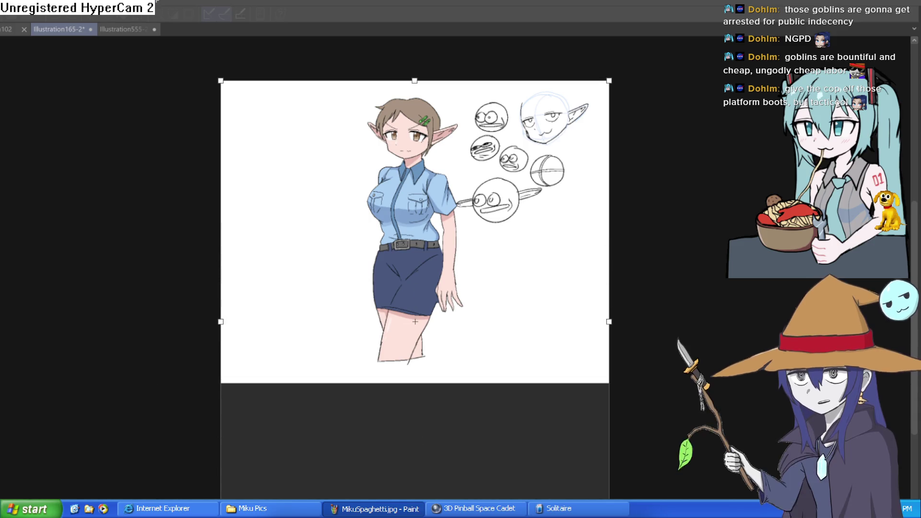
key("Return")
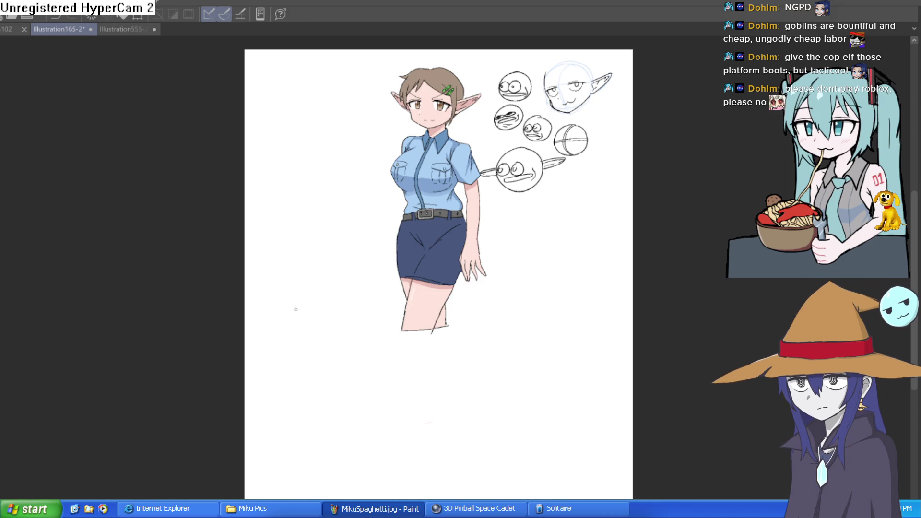
scroll(418, 281, "up", 5)
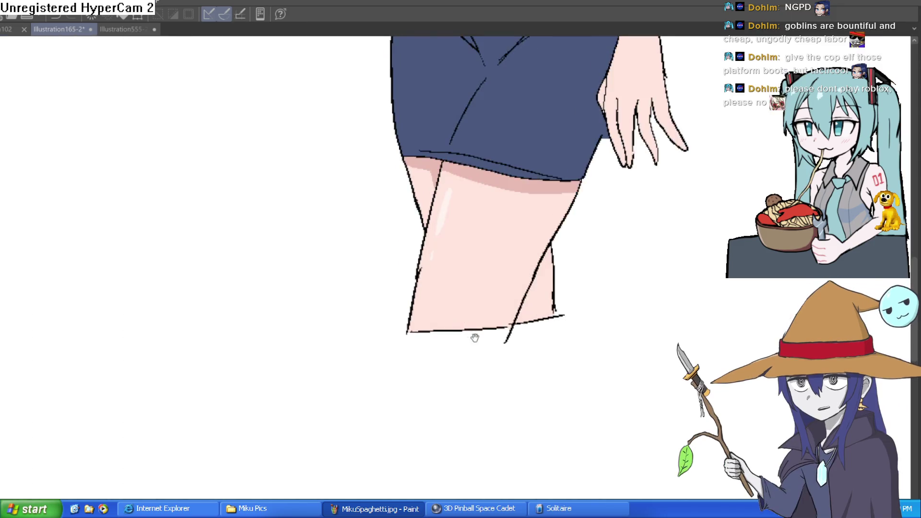
Ink the lower leg outlines down from the skirt toward the feet, redrawing overlong strokes
left_click_drag(373, 298, 357, 434)
left_click_drag(467, 324, 447, 239)
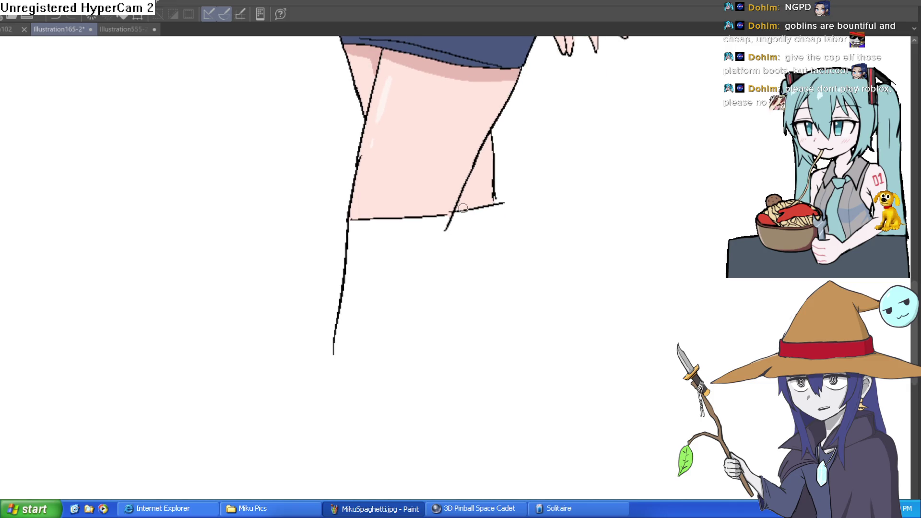
mouse_move(462, 198)
left_mouse_down()
mouse_move(382, 441)
mouse_move(417, 315)
left_mouse_up()
key("ctrl+z")
key("ctrl+z")
left_click_drag(465, 109, 450, 144)
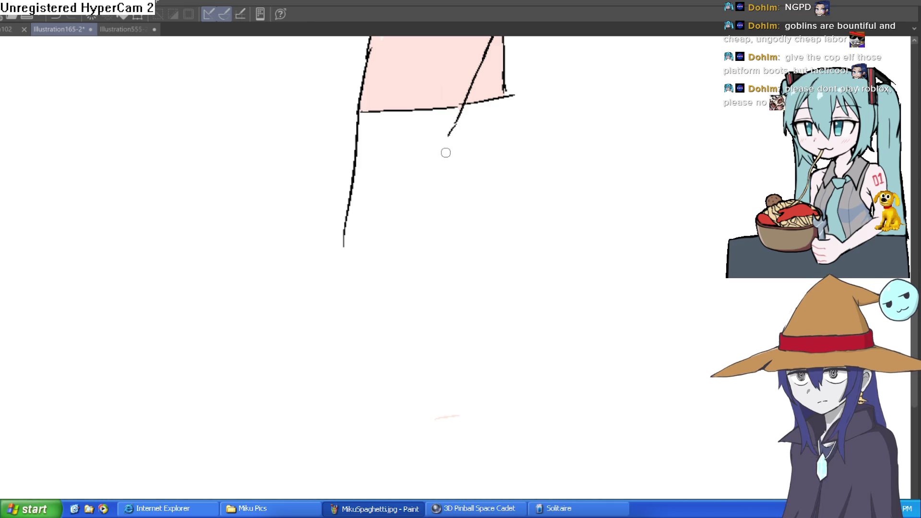
mouse_move(462, 116)
left_mouse_down()
mouse_move(434, 214)
mouse_move(336, 399)
left_mouse_up()
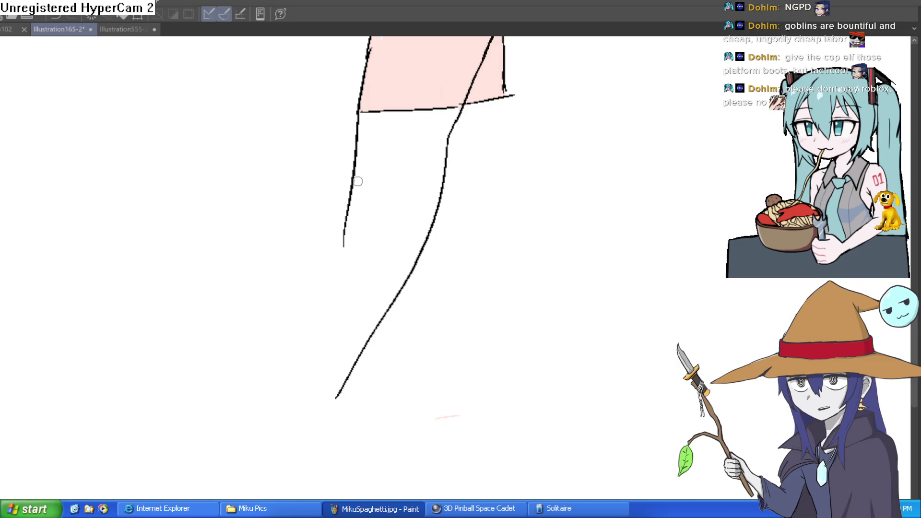
key("ctrl+z")
mouse_move(449, 137)
left_mouse_down()
mouse_move(442, 179)
mouse_move(341, 396)
left_mouse_up()
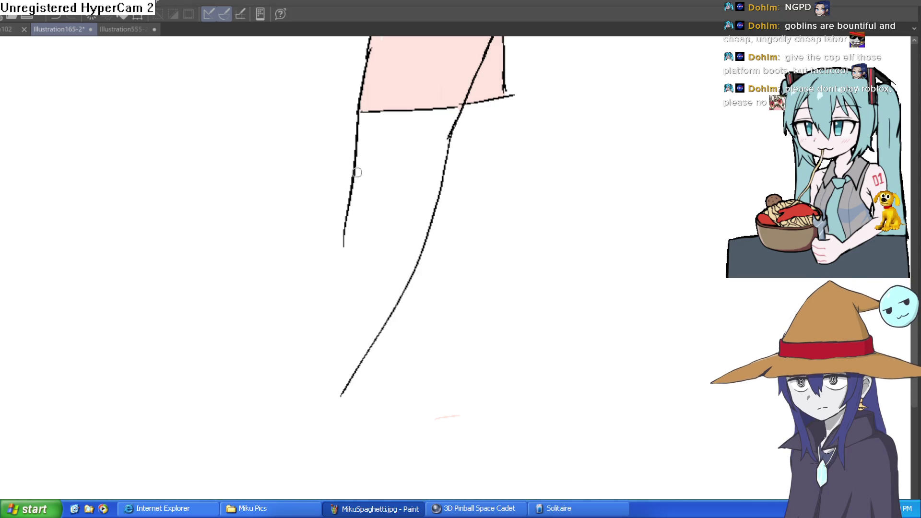
left_click_drag(357, 173, 311, 364)
mouse_move(343, 262)
left_mouse_down()
mouse_move(314, 340)
mouse_move(258, 441)
left_mouse_up()
mouse_move(352, 382)
left_mouse_down()
mouse_move(346, 430)
mouse_move(397, 453)
left_mouse_up()
Redraw the inner right-leg line down to the ankle and tilt the canvas slightly
scroll(480, 397, "down", 3)
mouse_move(506, 395)
left_mouse_down()
mouse_move(474, 428)
mouse_move(461, 347)
left_mouse_up()
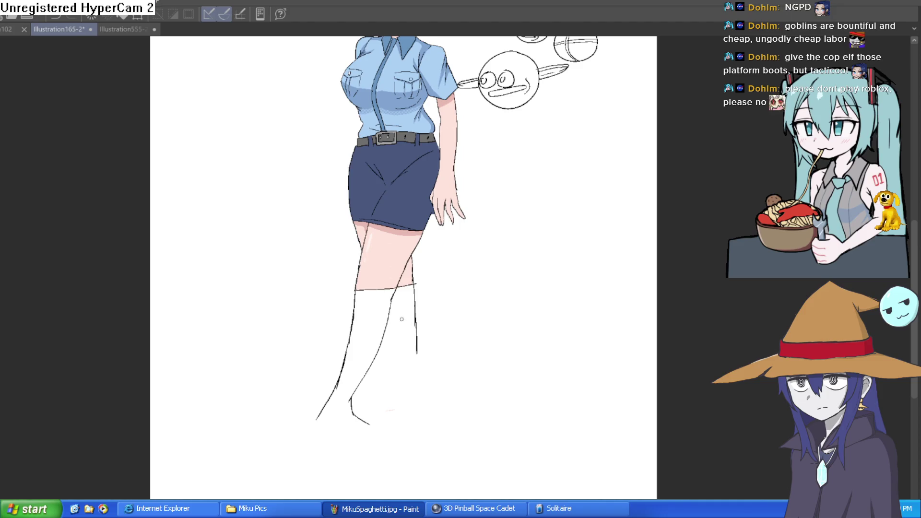
key("ctrl+z")
left_click_drag(388, 322, 400, 358)
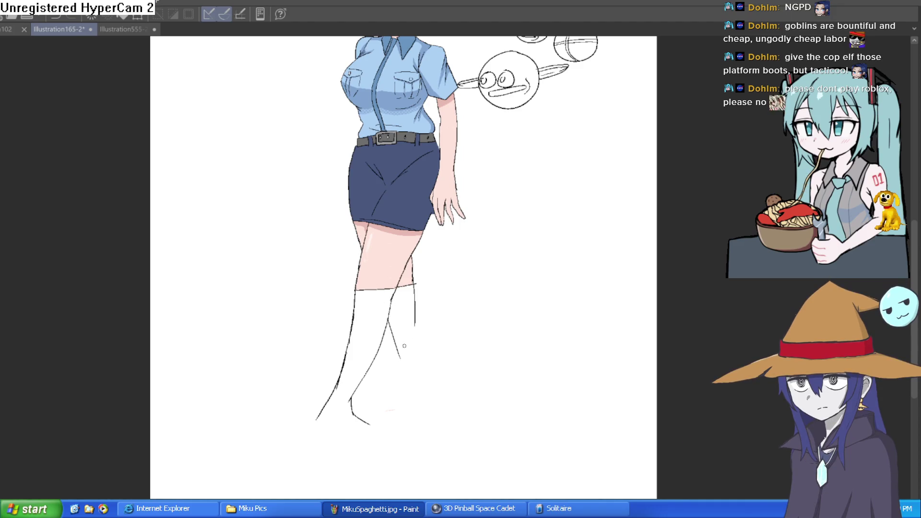
left_click_drag(414, 304, 419, 361)
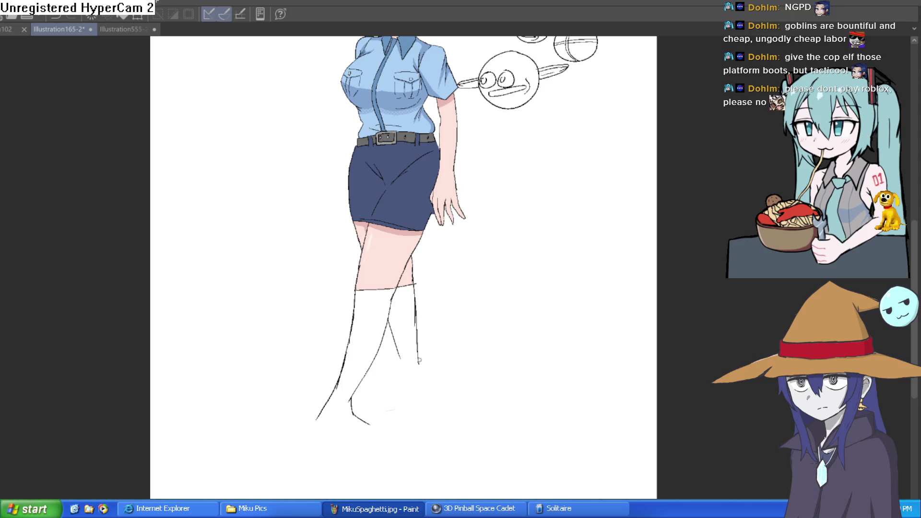
left_click_drag(389, 324, 403, 403)
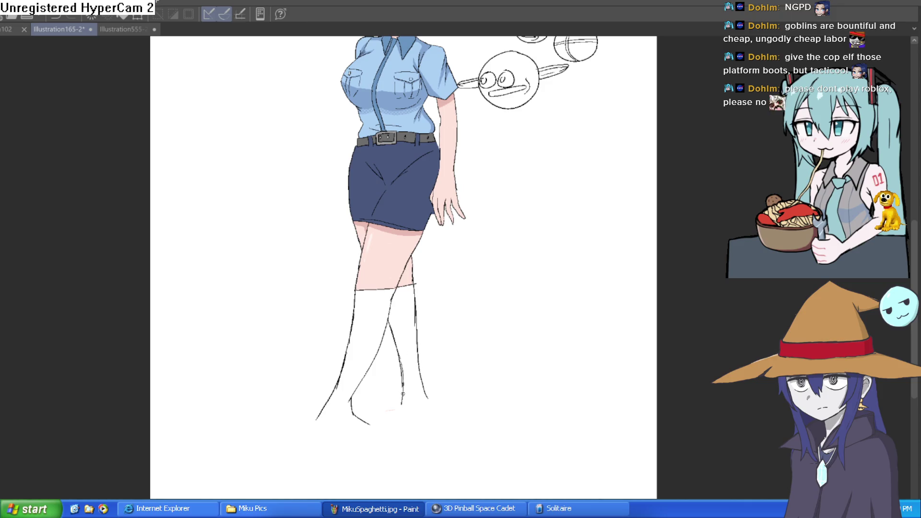
scroll(489, 329, "down", 3)
mouse_move(485, 329)
left_mouse_down()
mouse_move(497, 313)
mouse_move(495, 283)
mouse_move(505, 282)
mouse_move(499, 253)
mouse_move(504, 268)
mouse_move(473, 214)
left_mouse_up()
Ink the right foot's heel, sole and outline from ankle to toe
scroll(494, 270, "up", 1)
mouse_move(444, 338)
left_mouse_down()
mouse_move(445, 275)
mouse_move(412, 320)
mouse_move(425, 350)
mouse_move(339, 389)
left_mouse_up()
left_click_drag(351, 338, 298, 376)
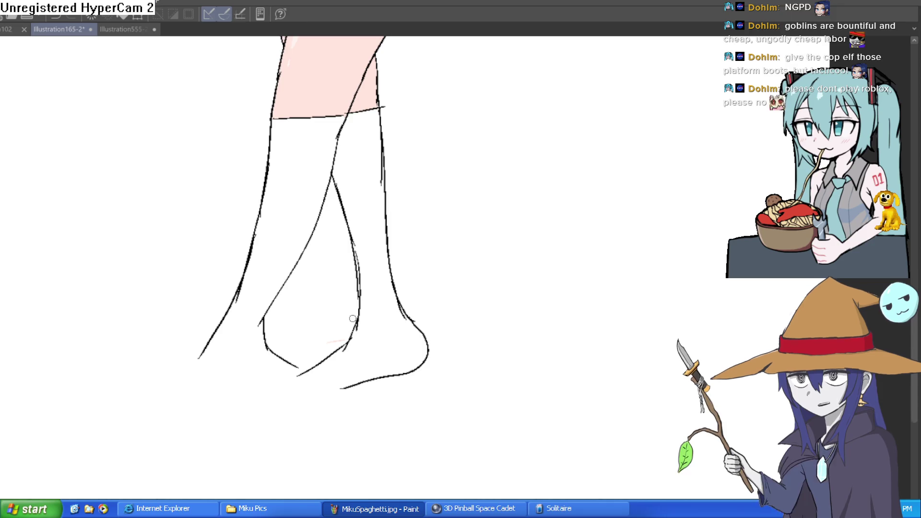
key("ctrl+z")
key("ctrl+z")
left_click_drag(411, 320, 384, 377)
mouse_move(351, 335)
left_mouse_down()
mouse_move(330, 360)
mouse_move(277, 393)
mouse_move(374, 381)
mouse_move(397, 363)
left_mouse_up()
mouse_move(323, 396)
left_mouse_down()
mouse_move(415, 362)
mouse_move(402, 315)
left_mouse_up()
Ink the other foot's inner ankle, toe and the long outer leg line
left_click_drag(298, 331, 360, 270)
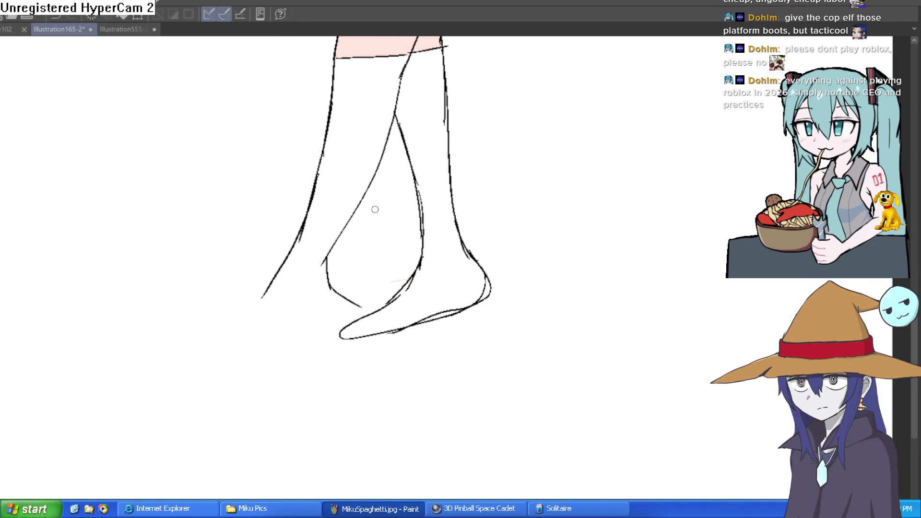
mouse_move(346, 229)
left_mouse_down()
mouse_move(335, 283)
mouse_move(356, 311)
mouse_move(330, 332)
mouse_move(310, 333)
left_mouse_up()
mouse_move(299, 240)
left_mouse_down()
mouse_move(253, 313)
mouse_move(210, 344)
left_mouse_up()
mouse_move(261, 298)
left_mouse_down()
mouse_move(175, 368)
mouse_move(202, 374)
mouse_move(327, 319)
left_mouse_up()
scroll(454, 246, "down", 2)
mouse_move(454, 246)
left_mouse_down()
mouse_move(500, 352)
mouse_move(529, 325)
mouse_move(528, 342)
mouse_move(525, 304)
mouse_move(517, 323)
left_mouse_up()
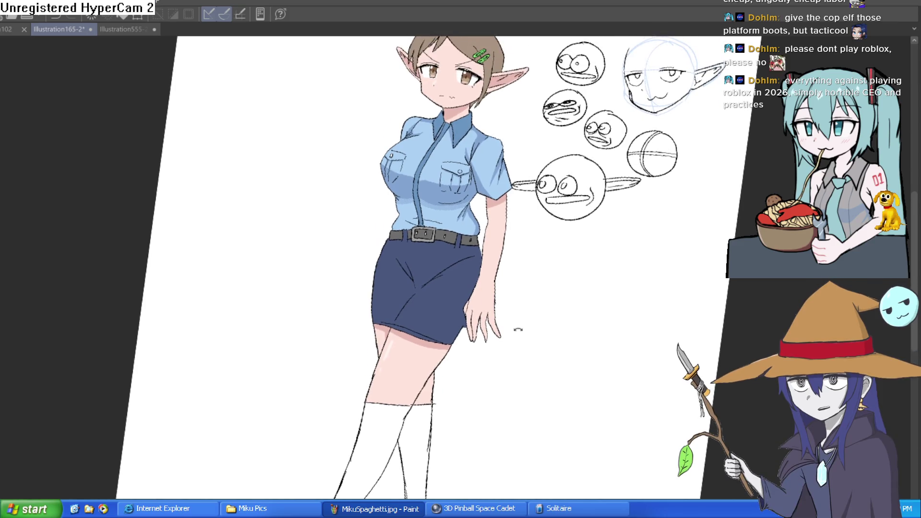
mouse_move(517, 288)
left_mouse_down()
mouse_move(510, 292)
mouse_move(526, 166)
mouse_move(514, 300)
mouse_move(525, 216)
mouse_move(515, 222)
left_mouse_up()
scroll(524, 216, "down", 2)
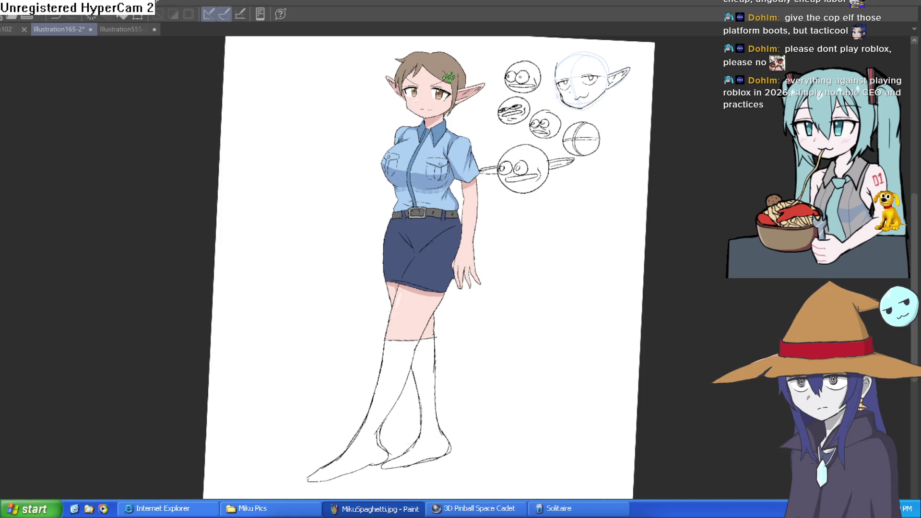
Fill the left and right knee-high boots with solid black
left_click(398, 362)
left_click(433, 372)
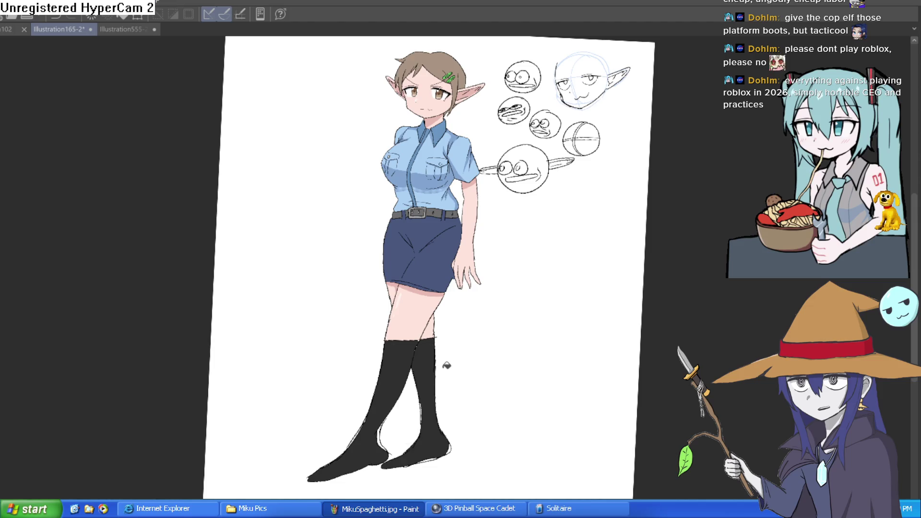
left_click_drag(508, 322, 500, 356)
left_click_drag(498, 325, 490, 407)
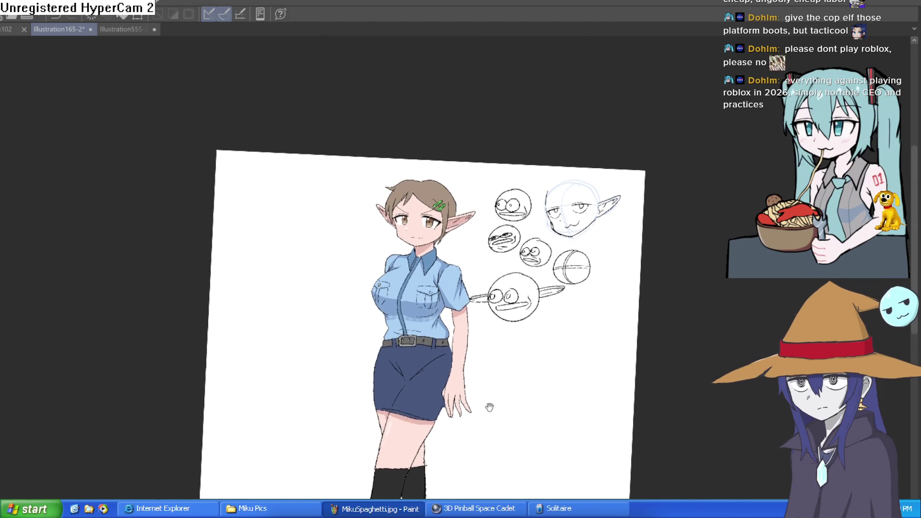
Straighten the canvas rotation, fit the page, and mirror the view to check the drawing
key("ctrl+at")
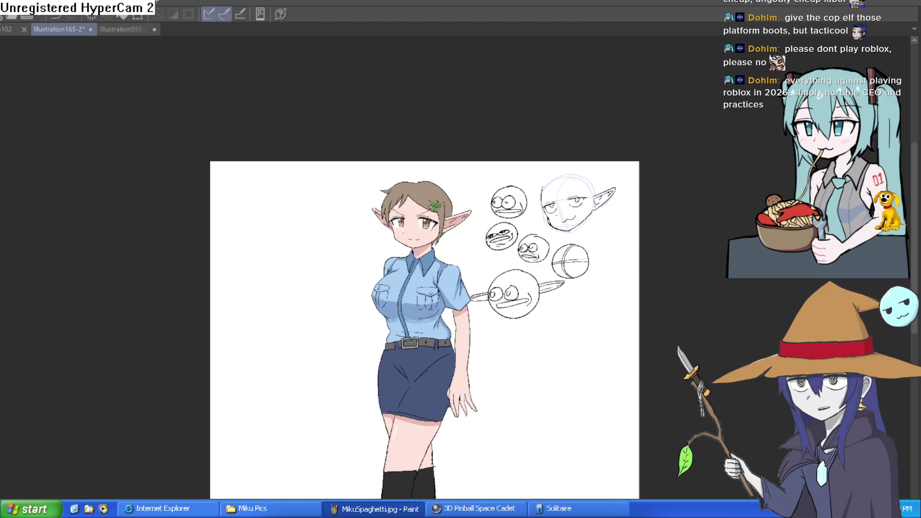
key("ctrl+0")
key("ctrl+plus")
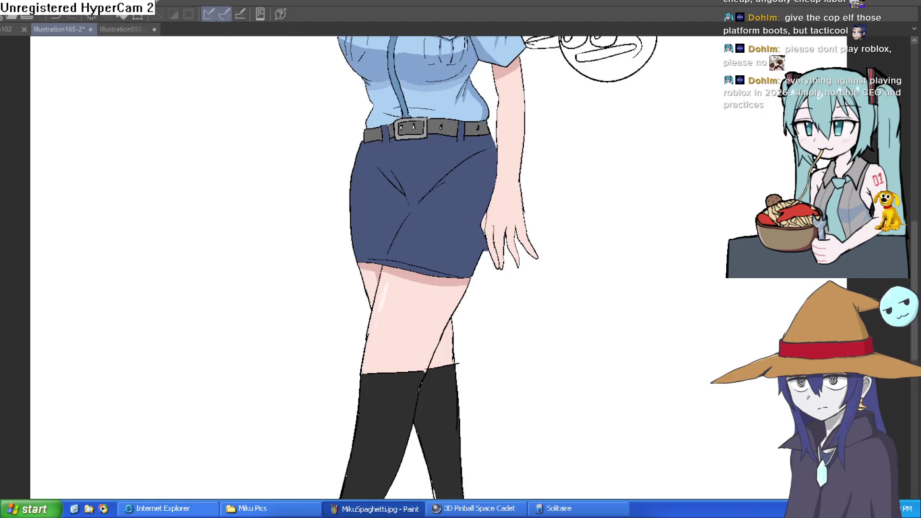
key("h")
scroll(633, 401, "down", 1)
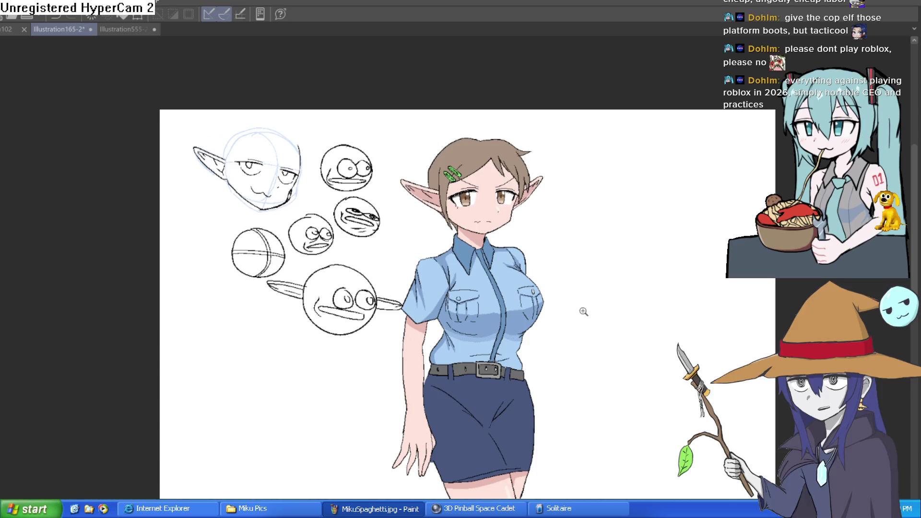
scroll(584, 313, "up", 3)
key("h")
key("h")
key("h")
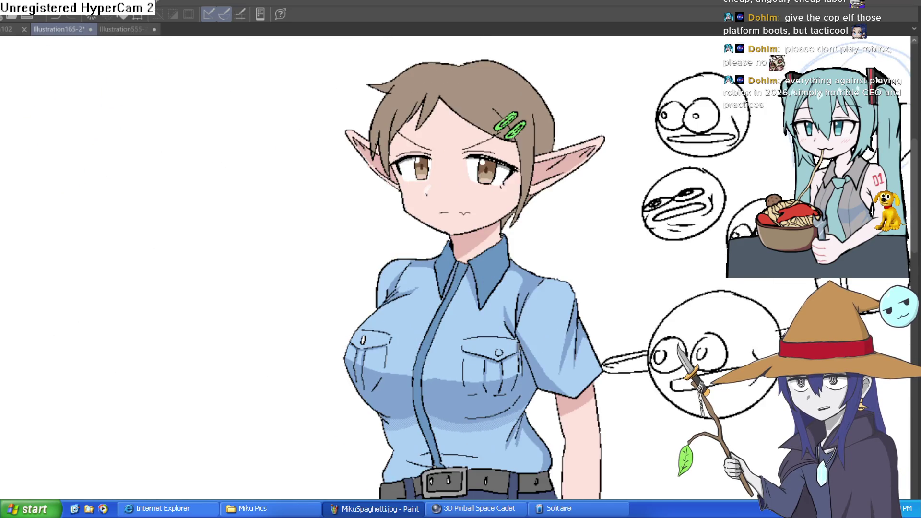
key("h")
key("h")
Zoom in close on the elf's face, hair clips and top of her hair
left_click_drag(491, 170, 529, 170)
scroll(529, 170, "down", 1)
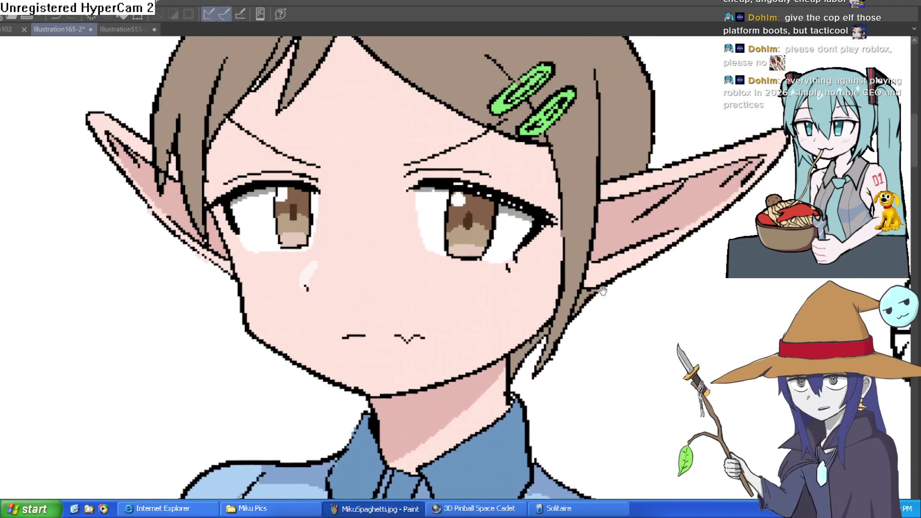
left_click_drag(596, 244, 597, 345)
left_click_drag(595, 285, 615, 217)
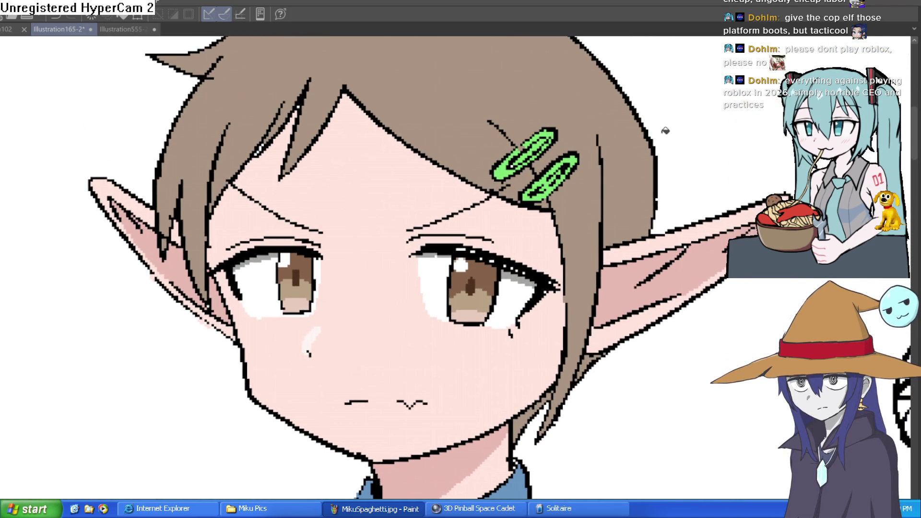
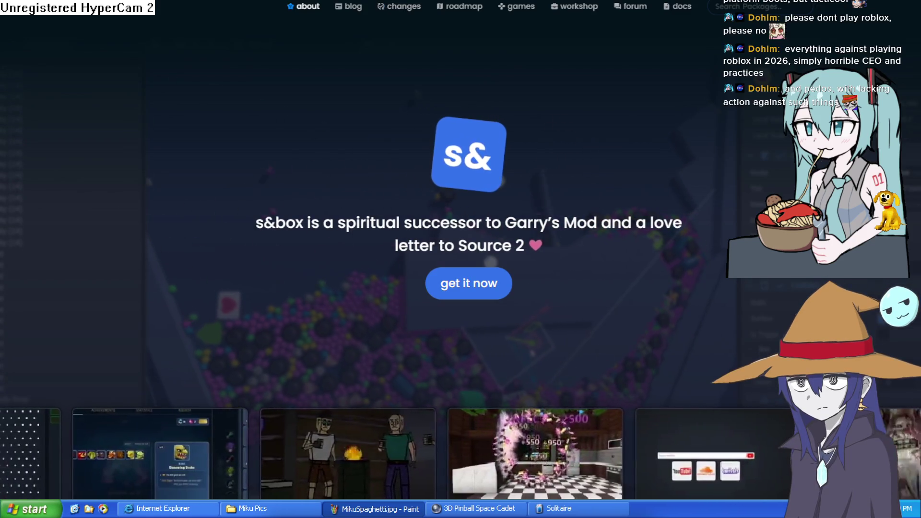
Scroll through the s&box website's feature sections
mouse_move(516, 6)
scroll(460, 259, "down", 15)
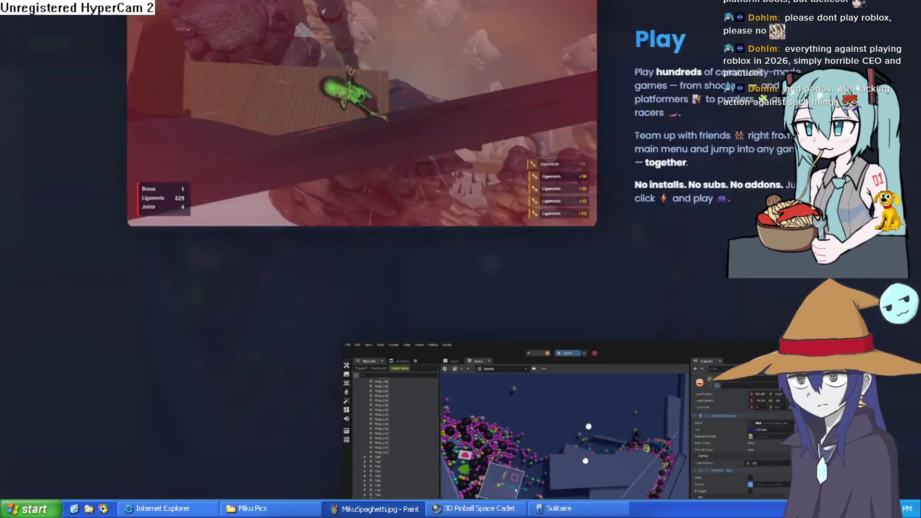
scroll(461, 259, "up", 4)
scroll(460, 259, "down", 10)
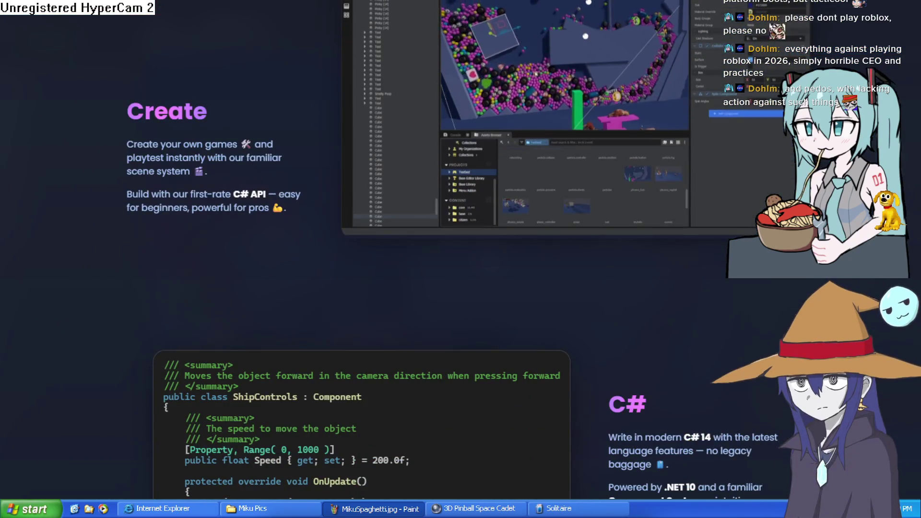
scroll(461, 259, "up", 2)
scroll(460, 259, "down", 12)
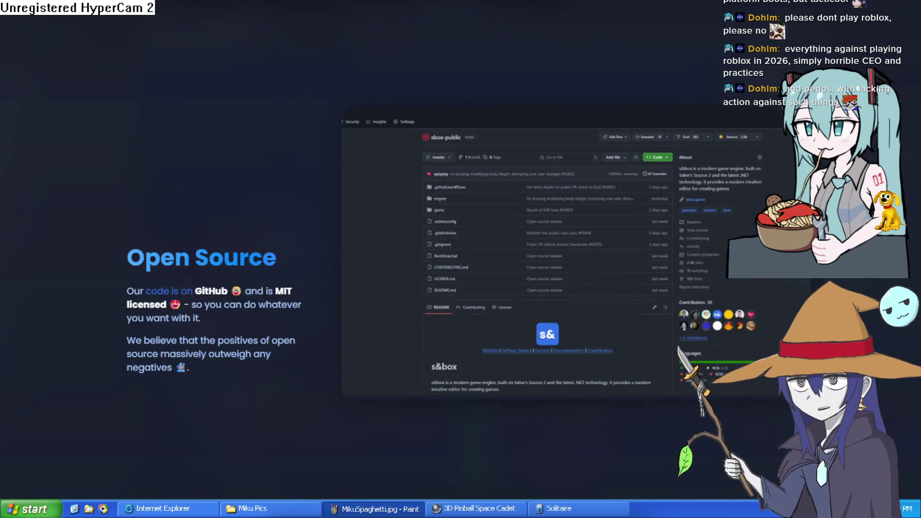
scroll(460, 259, "down", 15)
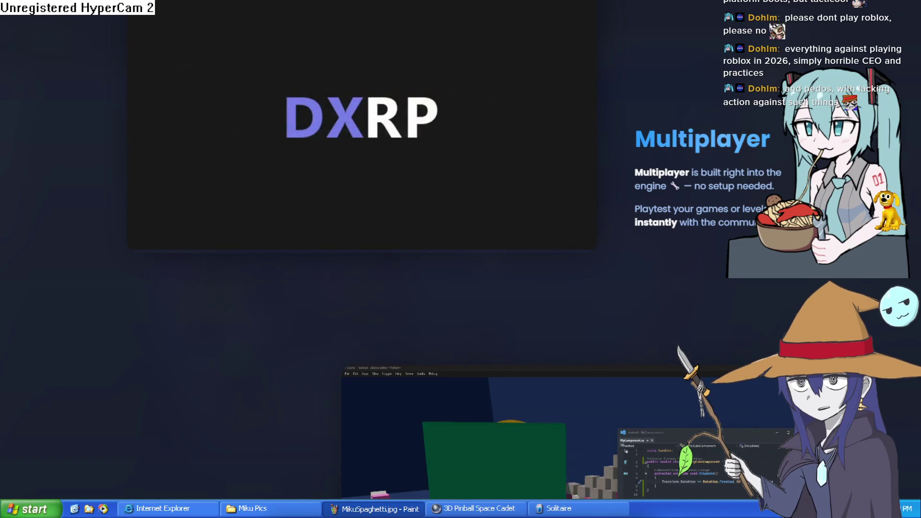
scroll(461, 259, "down", 5)
scroll(461, 259, "down", 5)
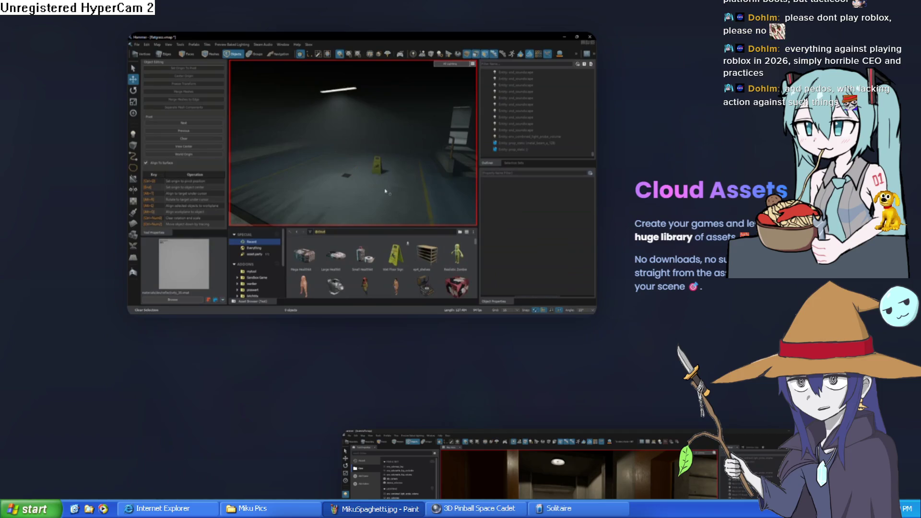
scroll(460, 259, "down", 10)
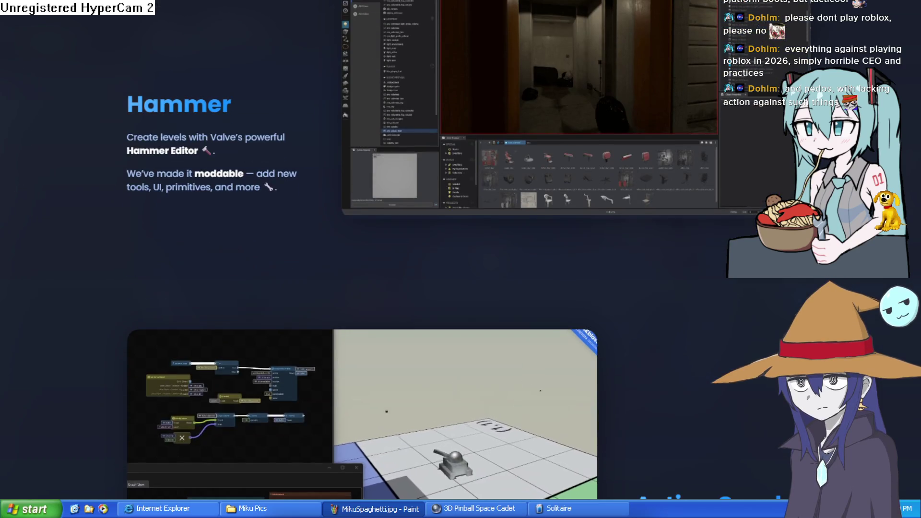
scroll(461, 260, "down", 7)
scroll(460, 260, "up", 5)
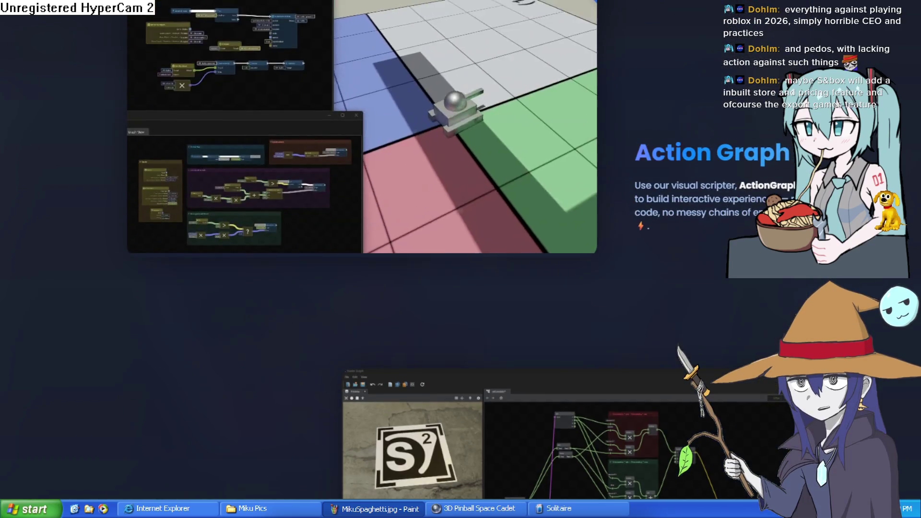
Highlight the Action Graph heading and description, then scroll back up the page
mouse_move(635, 153)
left_mouse_down()
mouse_move(697, 152)
mouse_move(770, 186)
mouse_move(796, 185)
left_mouse_up()
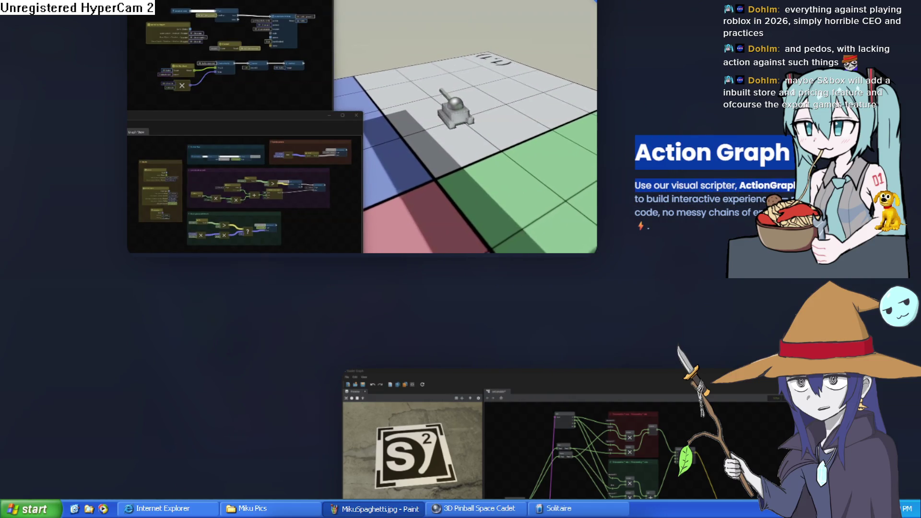
left_click(652, 228)
left_click_drag(652, 228, 673, 163)
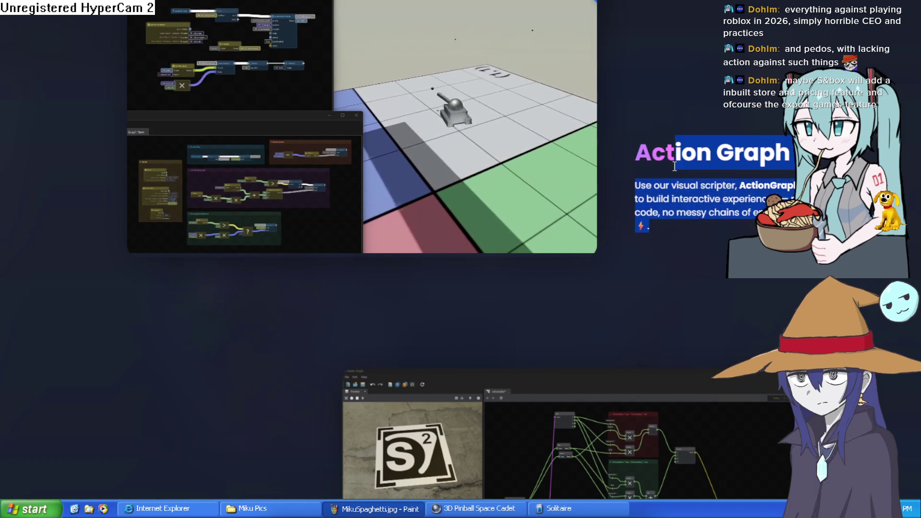
left_click(652, 123)
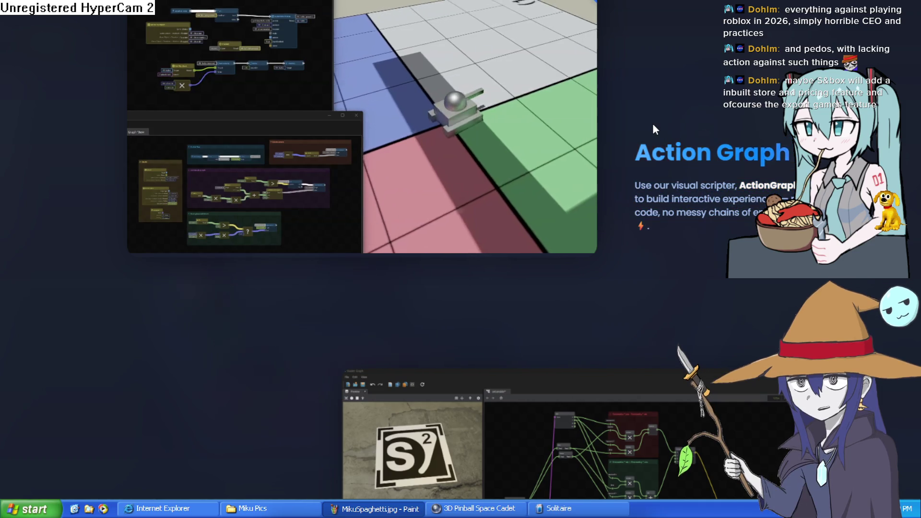
scroll(643, 134, "up", 5)
scroll(283, 264, "up", 5)
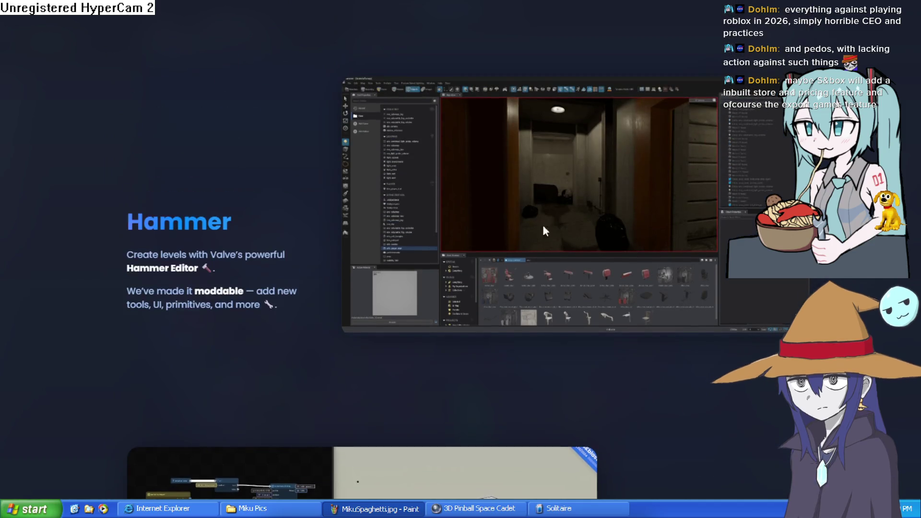
scroll(265, 209, "up", 5)
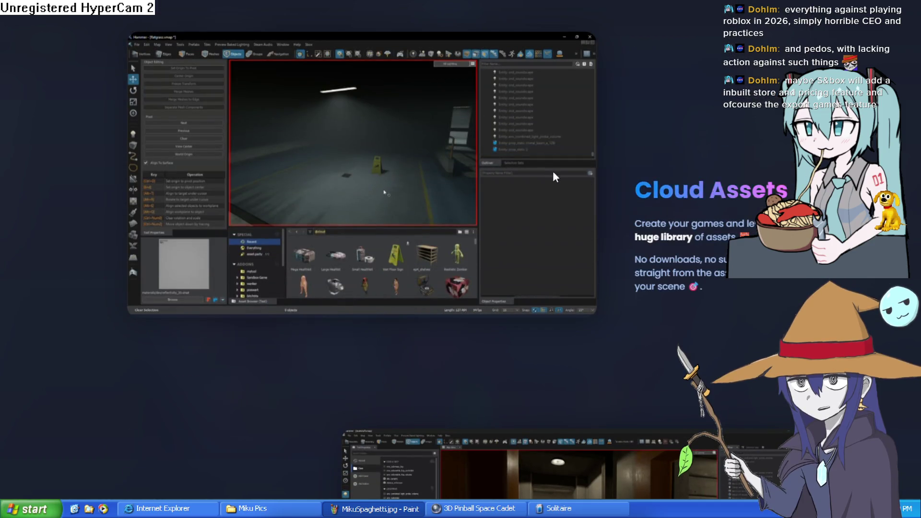
scroll(552, 172, "up", 5)
scroll(550, 176, "up", 5)
scroll(550, 176, "up", 5)
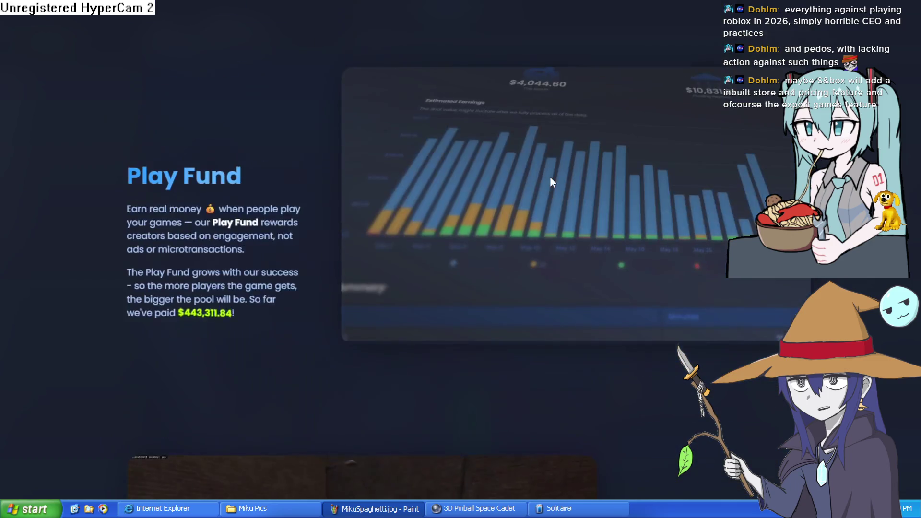
scroll(550, 178, "down", 15)
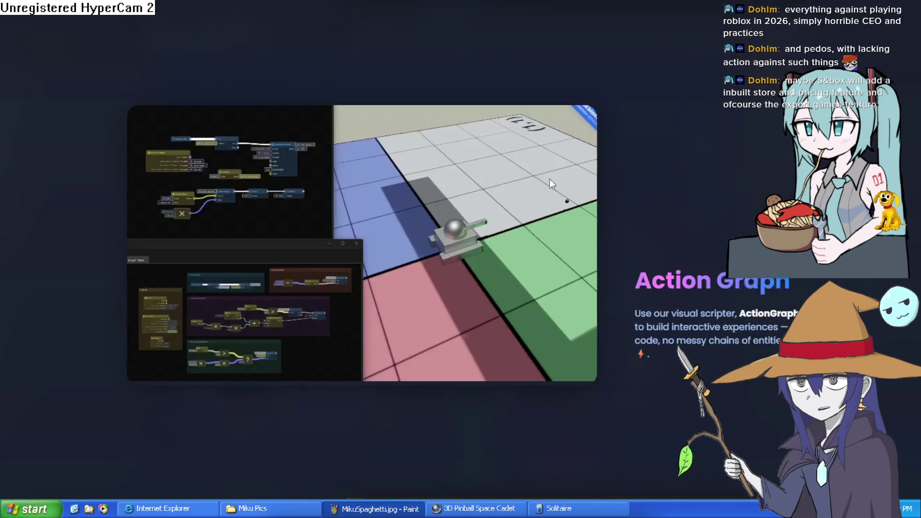
scroll(549, 178, "down", 5)
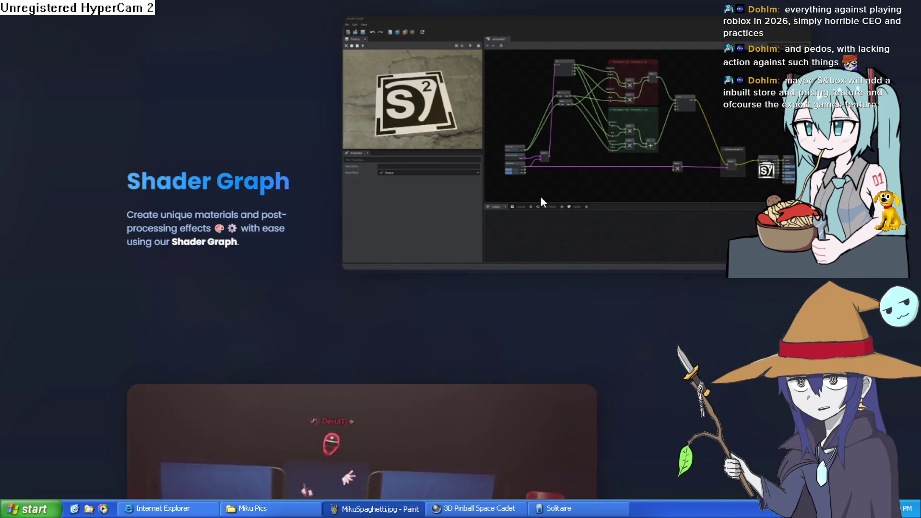
scroll(541, 195, "up", 7)
scroll(541, 198, "down", 2)
scroll(653, 261, "up", 8)
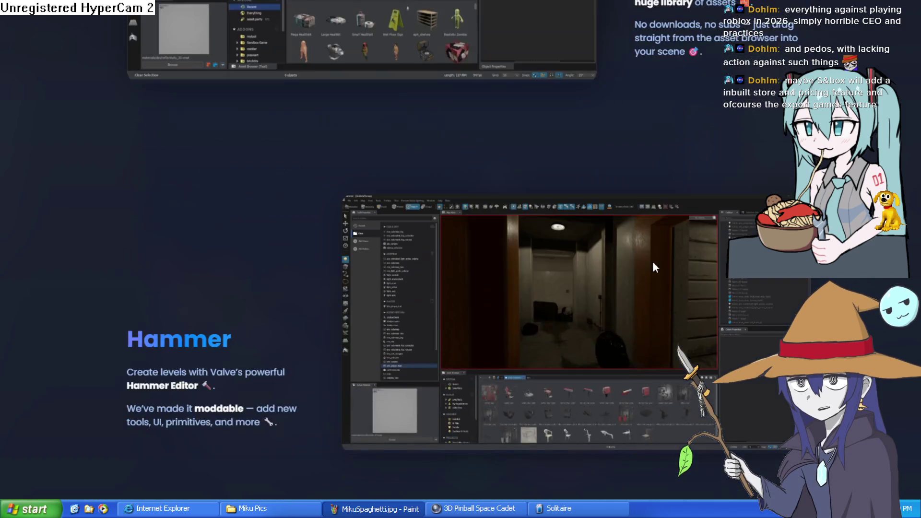
scroll(759, 287, "up", 15)
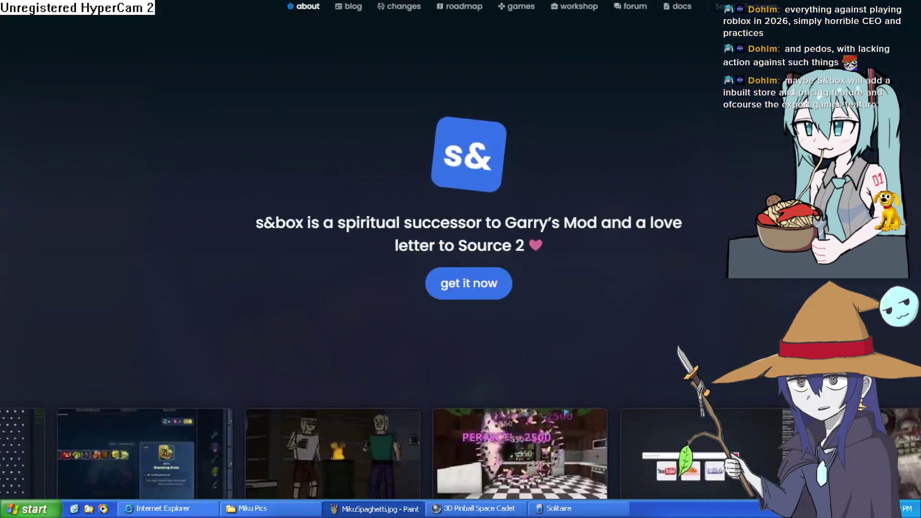
Open Documentation and expand then collapse the Code, Systems, Scene and Assets topics
mouse_move(589, 9)
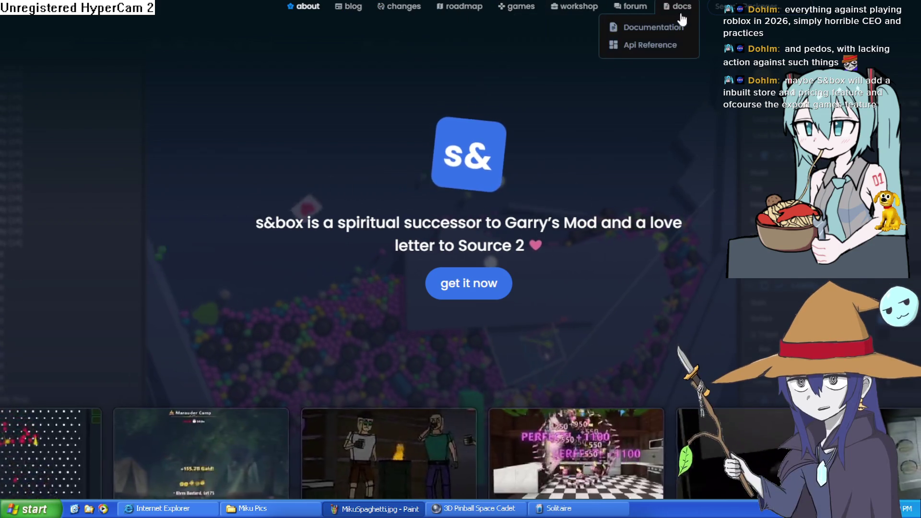
left_click(673, 27)
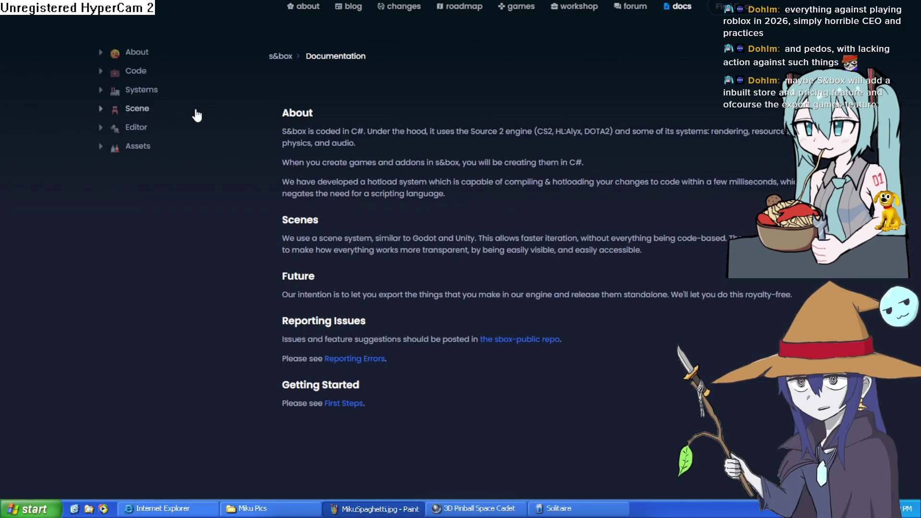
left_click(99, 72)
left_click(103, 91)
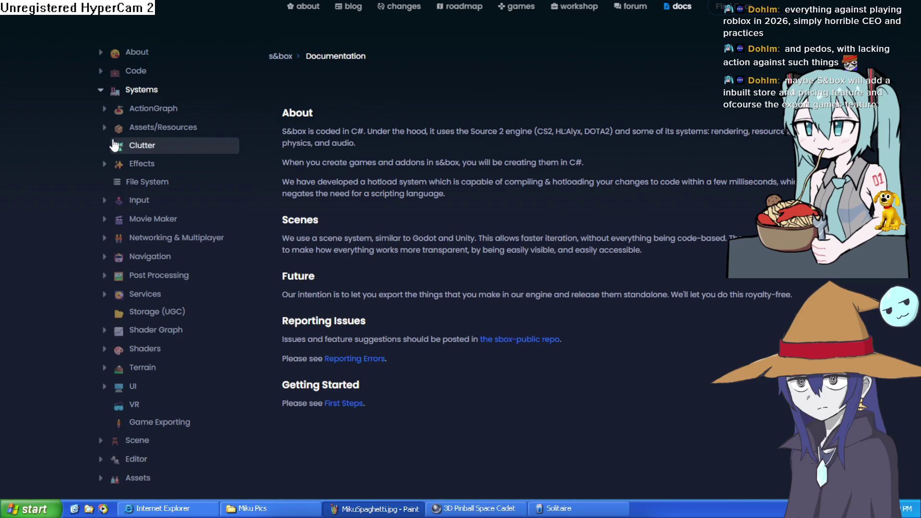
left_click(101, 91)
left_click(101, 111)
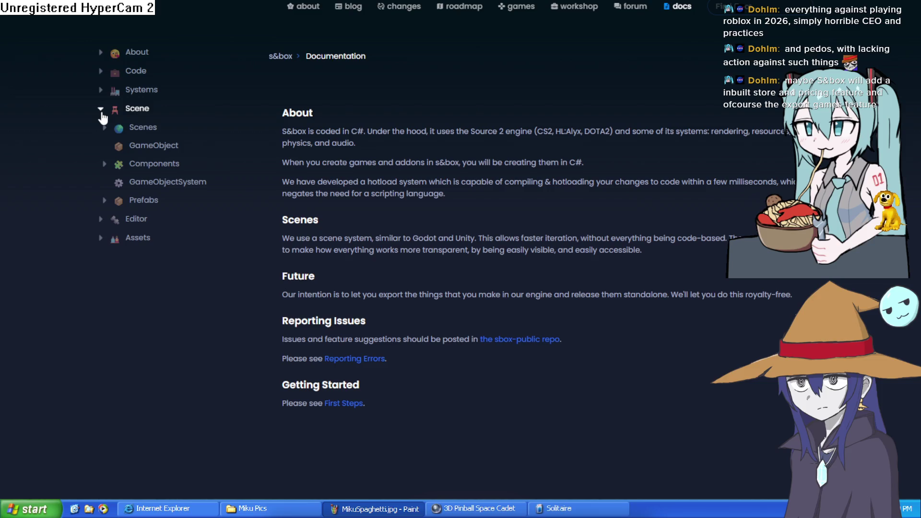
left_click(101, 111)
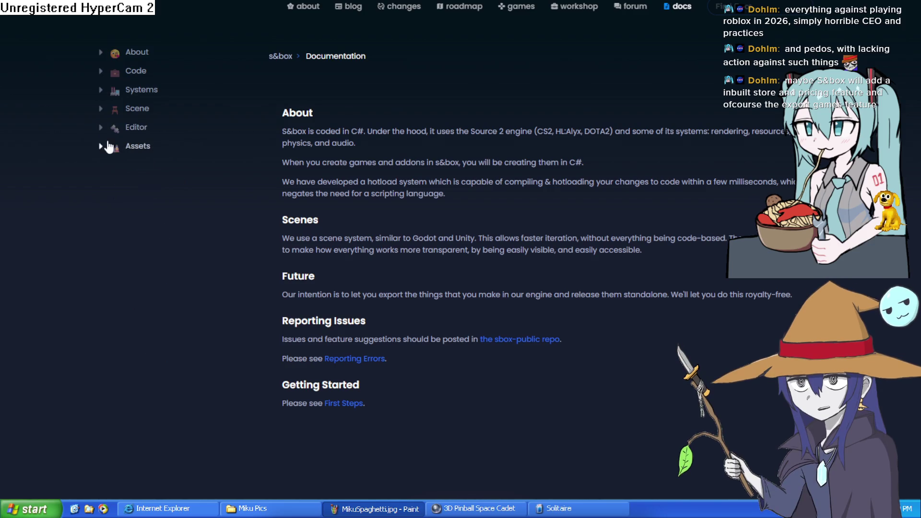
left_click(102, 146)
left_click(102, 147)
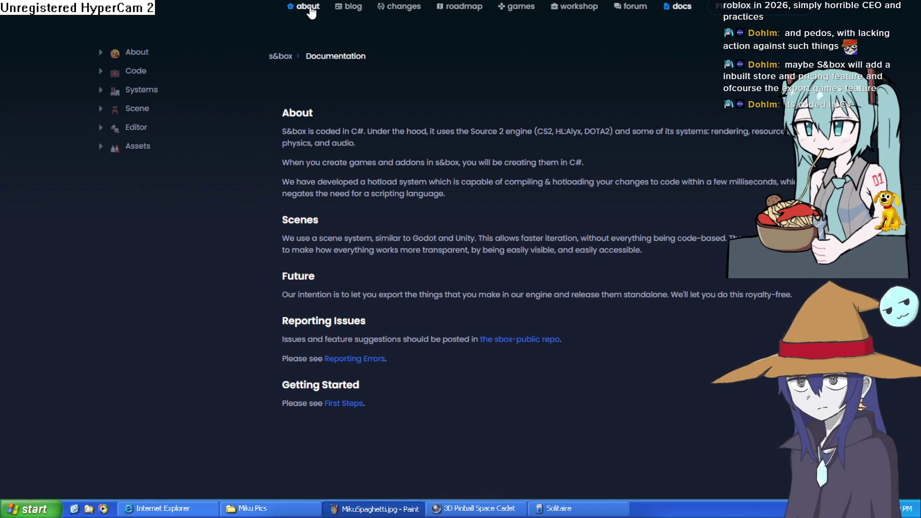
Return to the s&box about page and highlight the Play Fund description and payout total
left_click(305, 6)
scroll(557, 168, "down", 15)
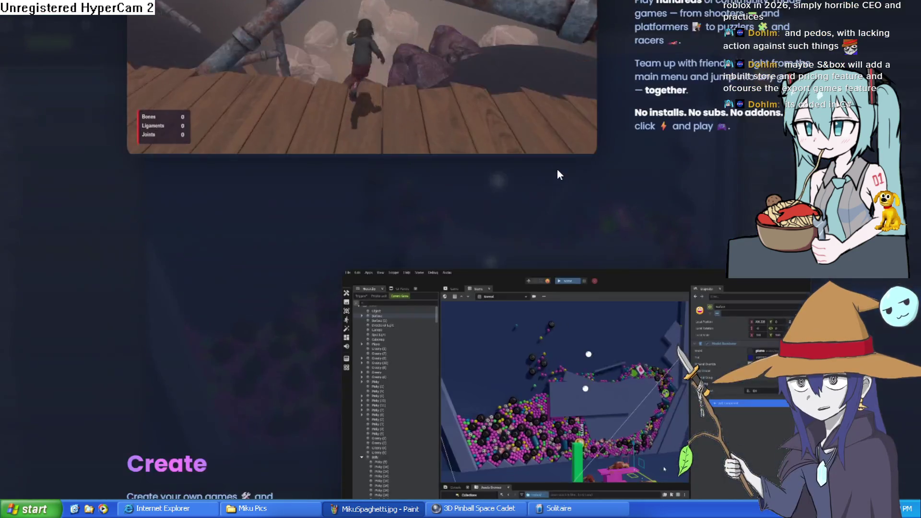
scroll(557, 168, "up", 5)
scroll(557, 168, "down", 10)
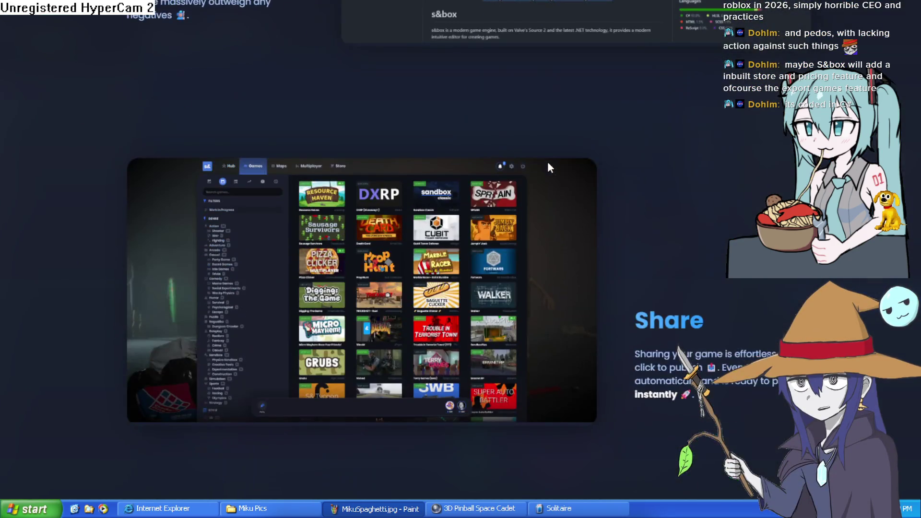
scroll(549, 163, "down", 4)
scroll(548, 163, "up", 2)
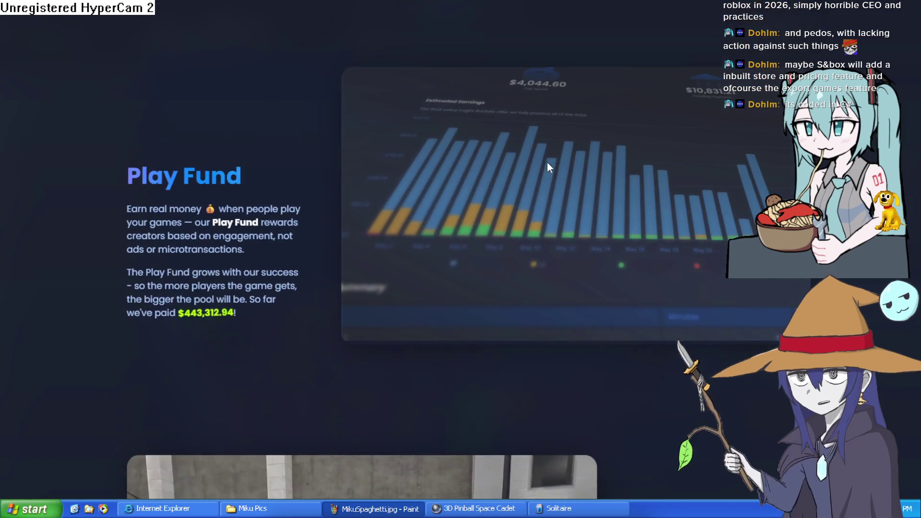
mouse_move(134, 176)
left_mouse_down()
mouse_move(261, 229)
mouse_move(198, 210)
mouse_move(305, 228)
mouse_move(302, 257)
left_mouse_up()
left_click(301, 261)
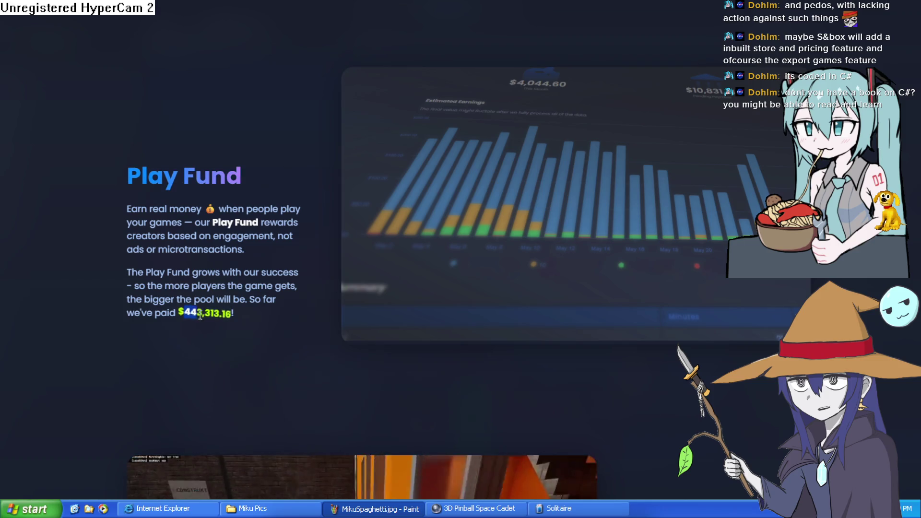
left_click_drag(233, 325, 240, 322)
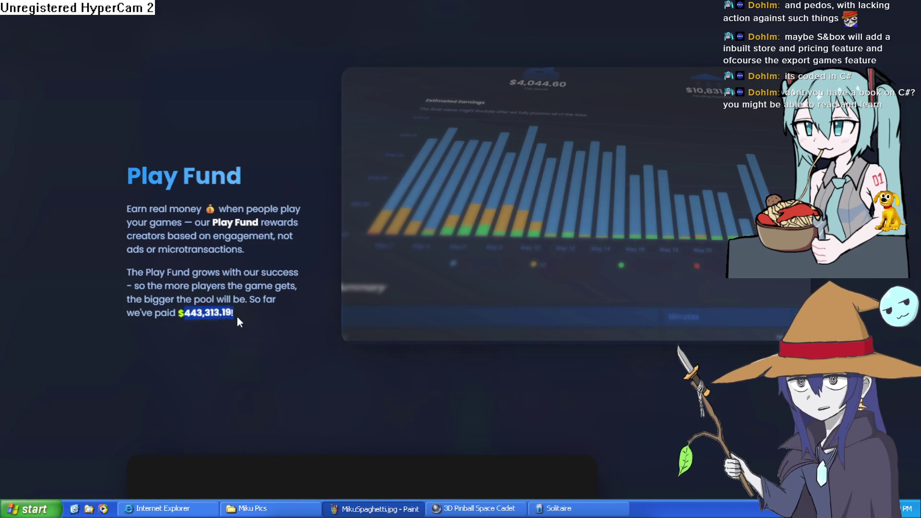
left_click(234, 280)
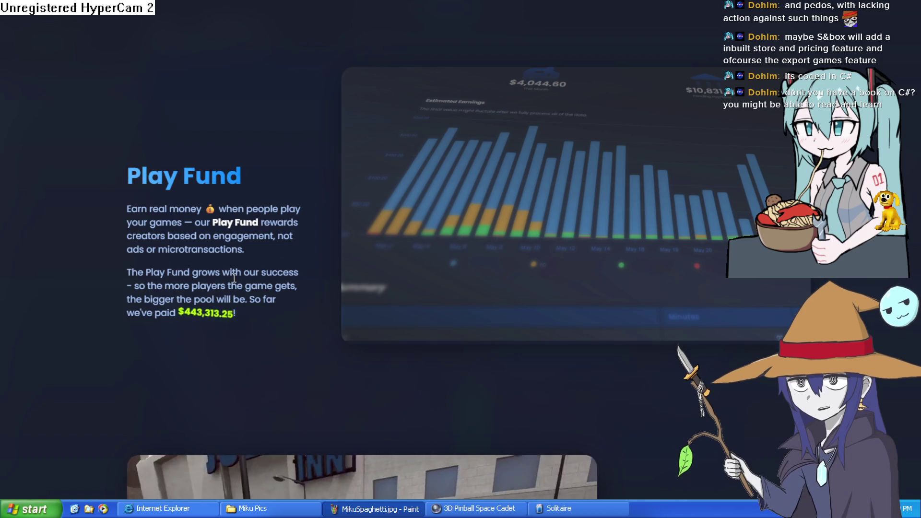
Scroll through the Multiplayer, Cloud Assets, Hammer and Hotload sections, then switch to the pixel-art drawing
scroll(234, 278, "down", 5)
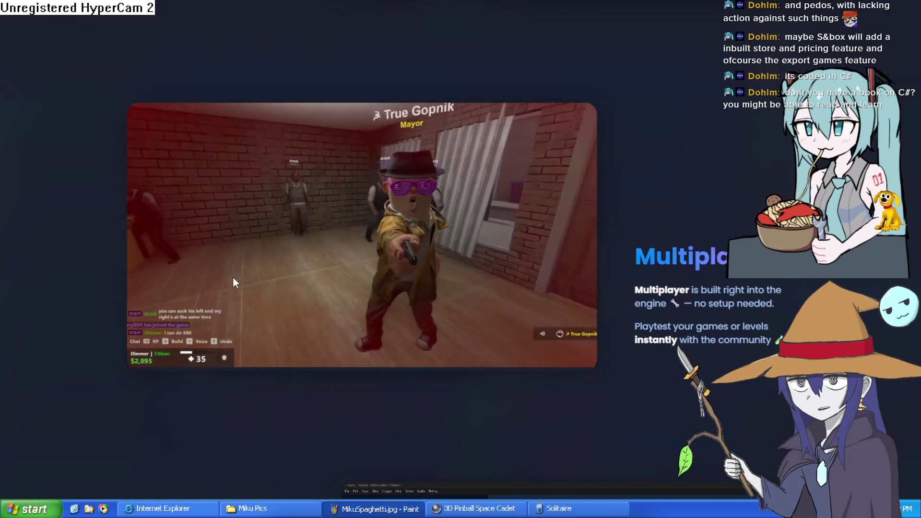
scroll(232, 277, "down", 12)
scroll(232, 282, "down", 1)
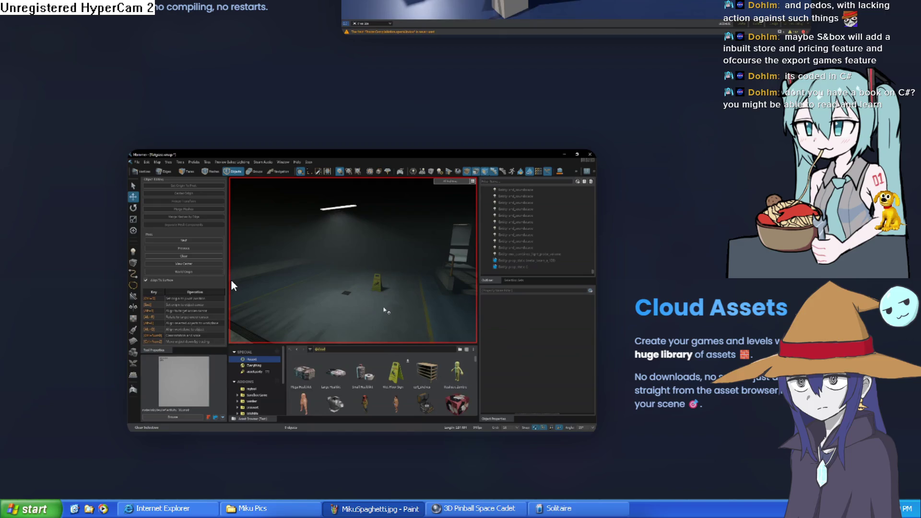
scroll(231, 279, "down", 12)
scroll(229, 278, "up", 3)
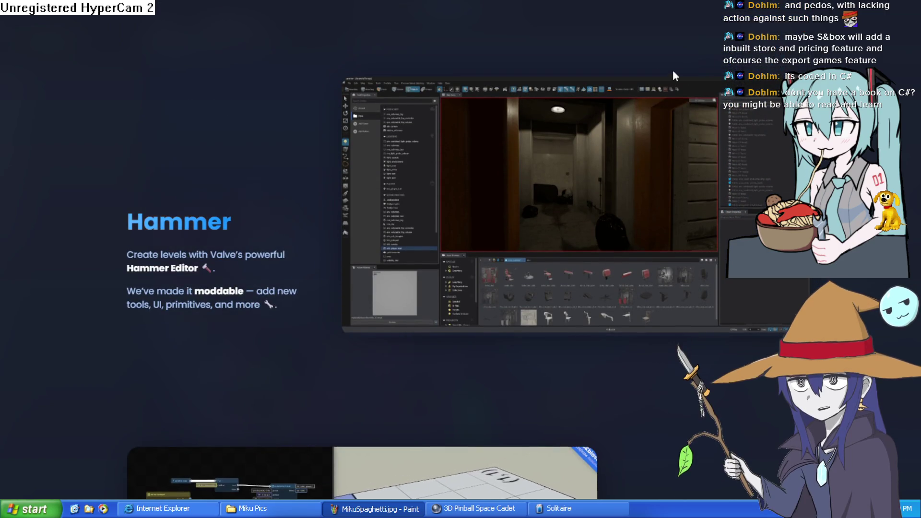
scroll(484, 38, "up", 8)
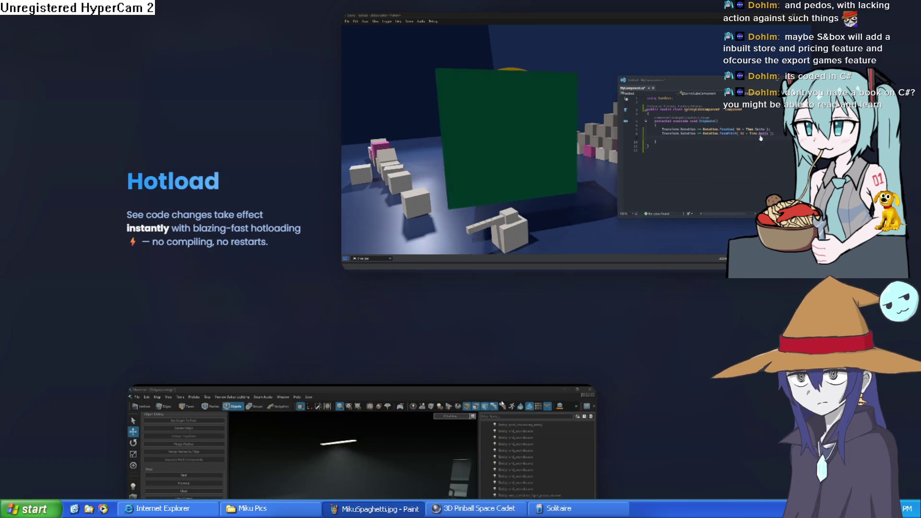
key("alt+Tab")
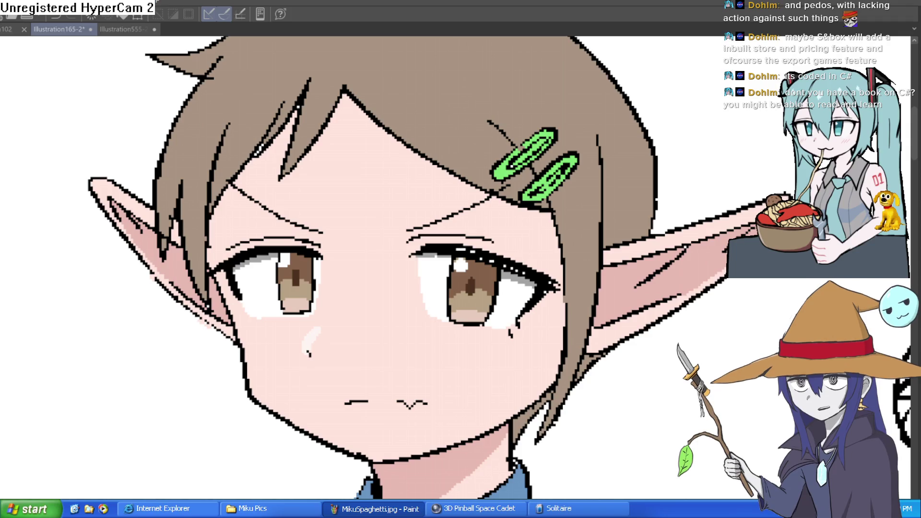
Zoom in and paint the black pixels inside the upper and lower hair clips green
left_click(524, 151)
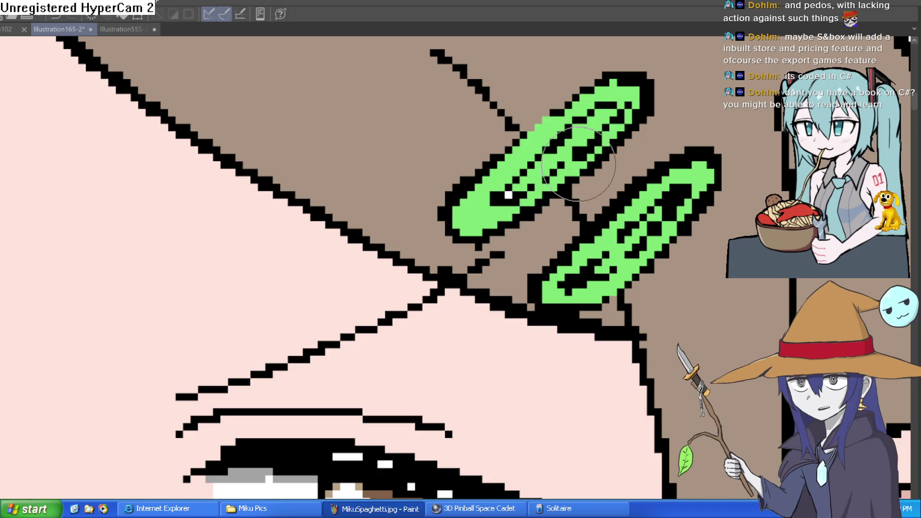
left_click_drag(590, 158, 647, 100)
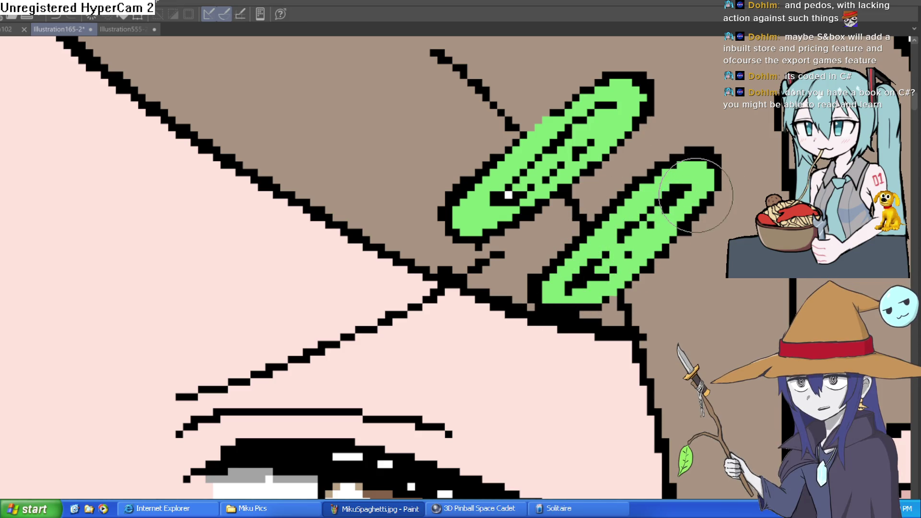
left_click_drag(696, 196, 720, 196)
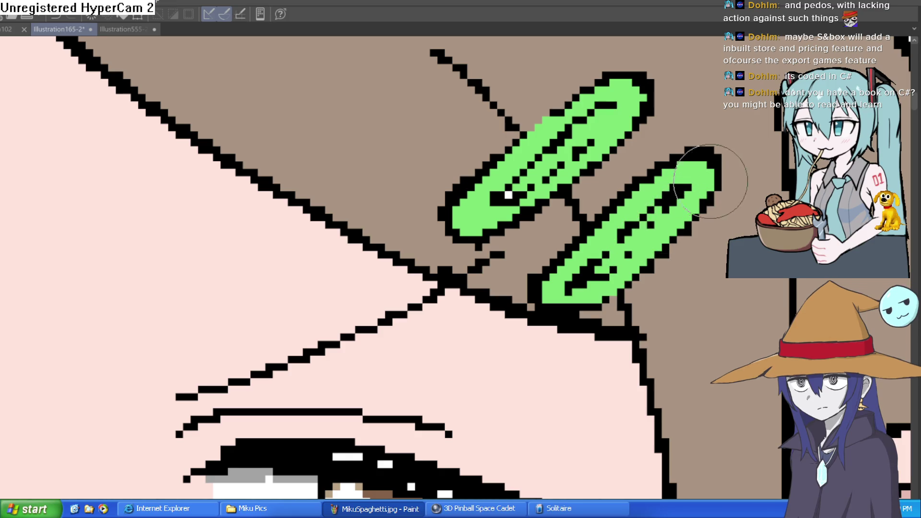
scroll(700, 183, "down", 1)
left_click_drag(659, 195, 604, 250)
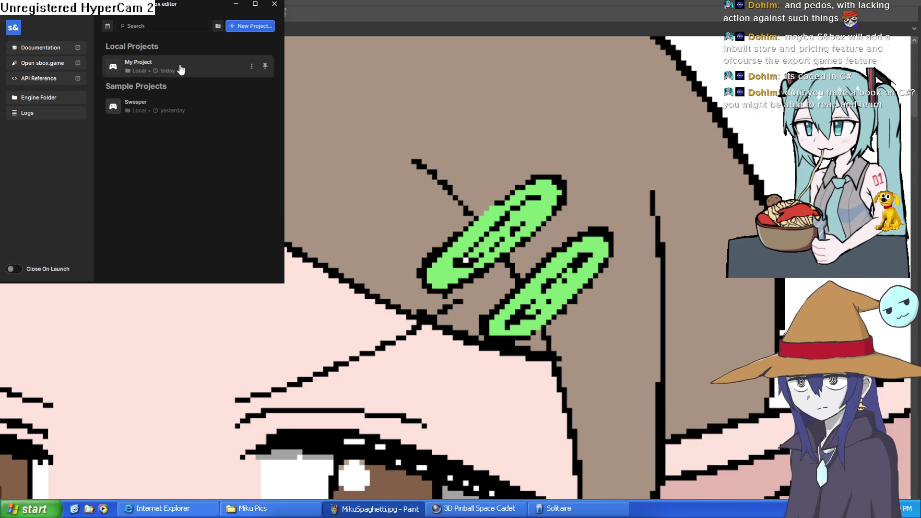
Launch My Project from the launcher, then recolour an outline pixel below the lower clip brown
left_click(181, 70)
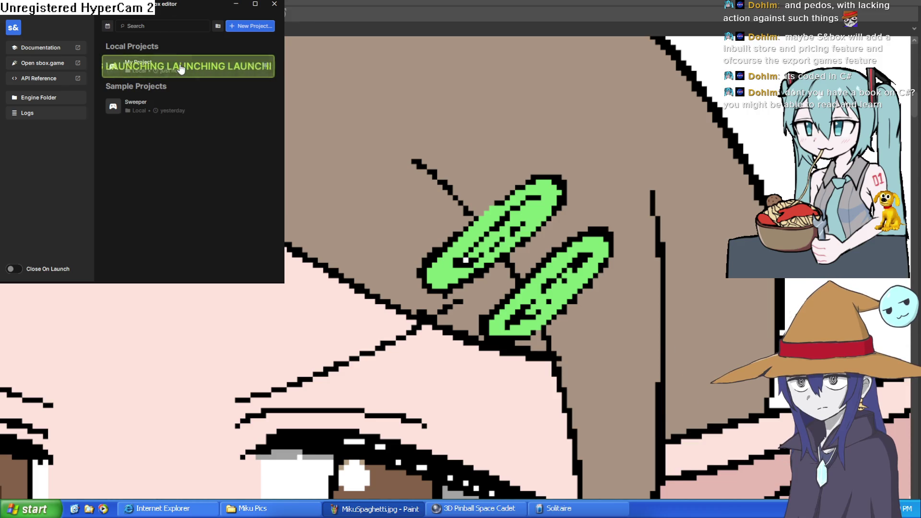
left_click(242, 10)
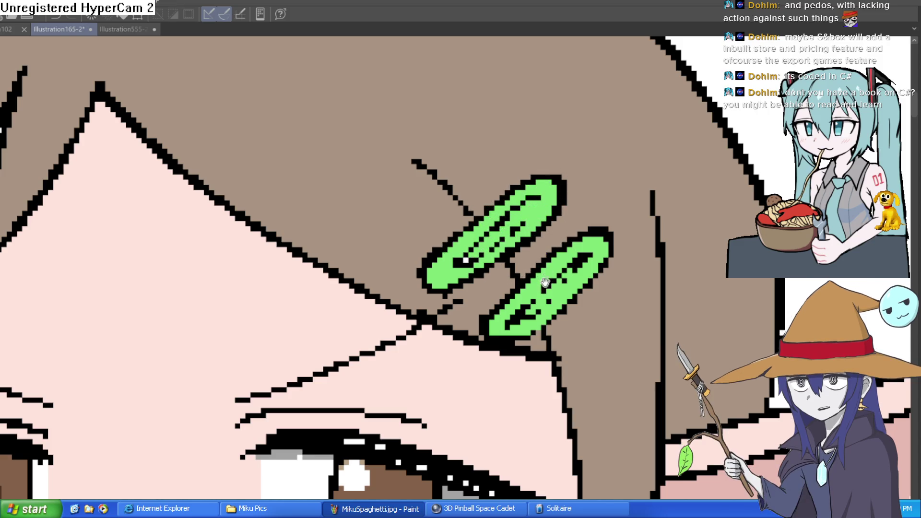
left_click_drag(499, 259, 511, 225)
left_click(551, 313)
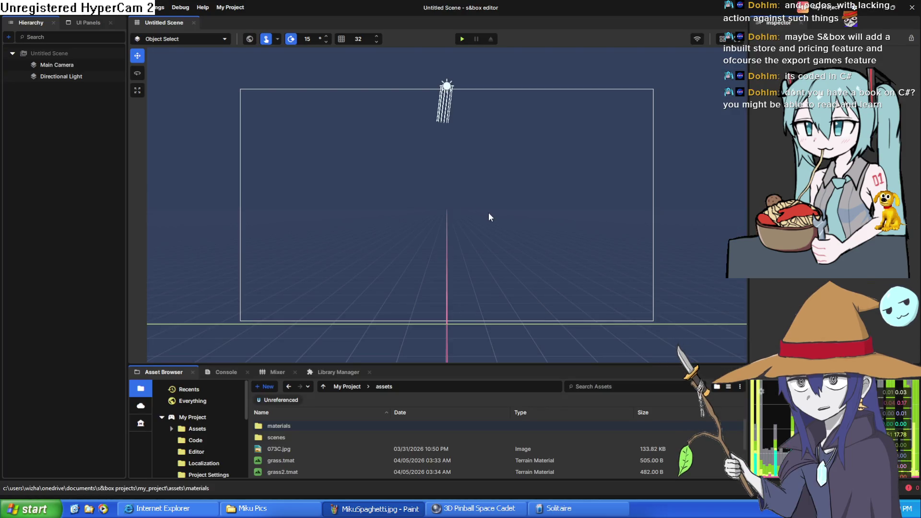
Tilt the view down and lower the cube along its vertical axis
left_click(501, 230)
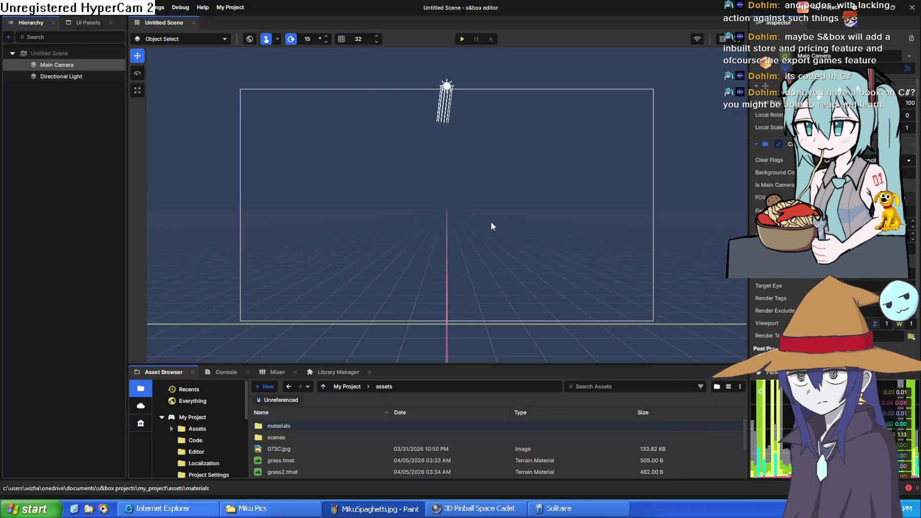
mouse_move(494, 239)
left_mouse_down()
mouse_move(497, 257)
mouse_move(432, 266)
mouse_move(300, 230)
mouse_move(289, 206)
mouse_move(345, 315)
mouse_move(425, 319)
left_mouse_up()
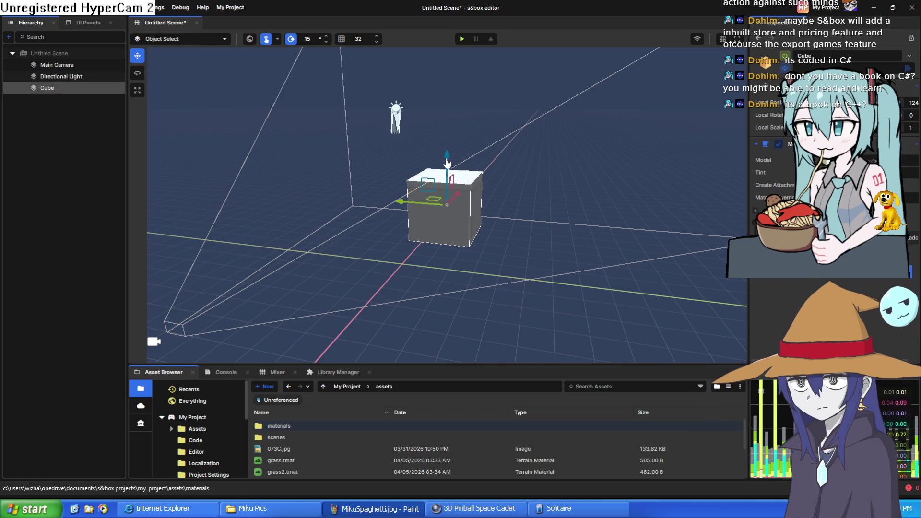
mouse_move(447, 159)
left_mouse_down()
mouse_move(448, 249)
mouse_move(295, 242)
mouse_move(304, 242)
left_mouse_up()
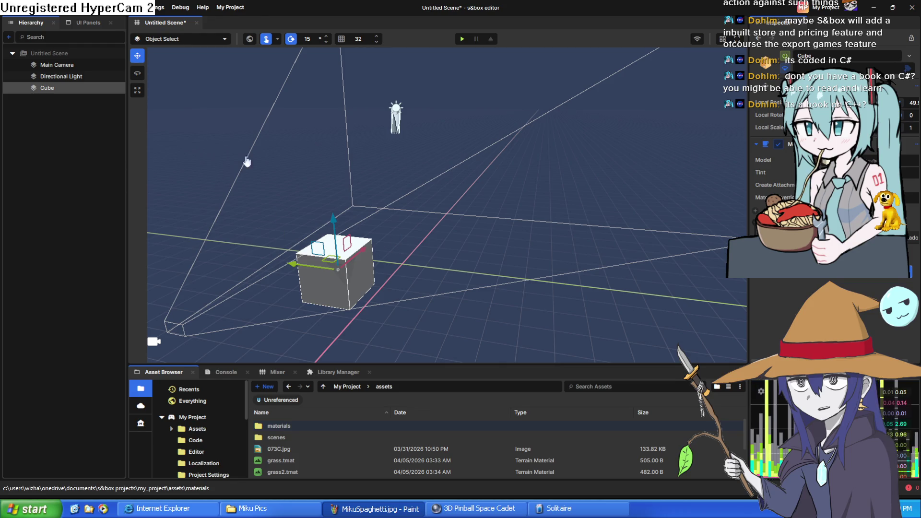
Scale the cube along the red and green axes into a long, wide slab
left_click(137, 90)
mouse_move(363, 251)
left_mouse_down()
mouse_move(520, 139)
mouse_move(456, 247)
left_mouse_up()
mouse_move(295, 271)
left_mouse_down()
mouse_move(701, 257)
mouse_move(718, 269)
left_mouse_up()
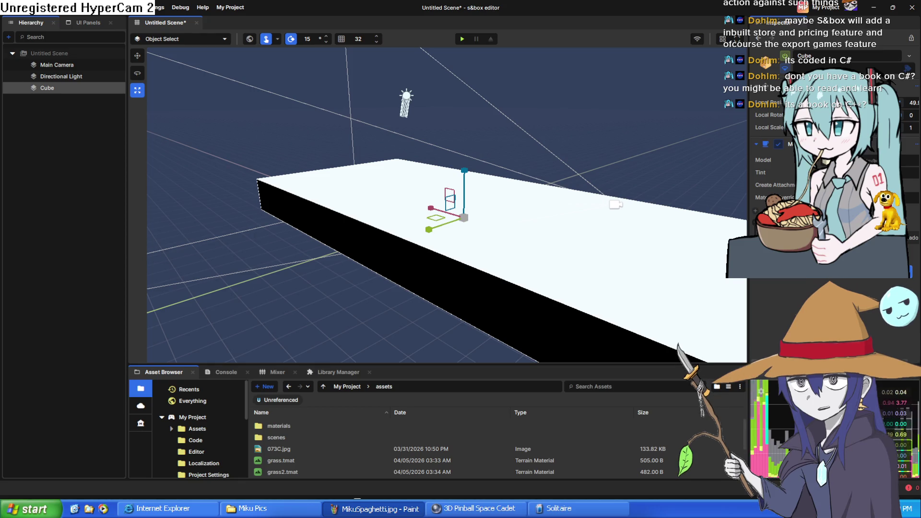
Widen the slab further along the green axis and flatten it into a thin plate
right_click(539, 201)
mouse_move(538, 201)
left_mouse_down()
mouse_move(491, 259)
mouse_move(397, 251)
mouse_move(443, 274)
mouse_move(436, 254)
left_mouse_up()
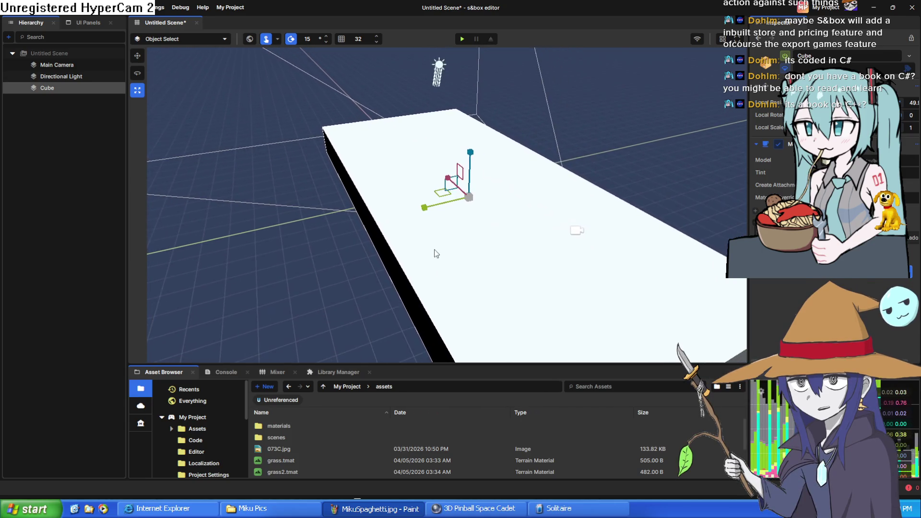
left_click_drag(426, 208, 221, 258)
left_click_drag(451, 214, 310, 248)
left_click_drag(434, 205, 380, 232)
mouse_move(475, 157)
left_mouse_down()
mouse_move(464, 230)
mouse_move(461, 205)
left_mouse_up()
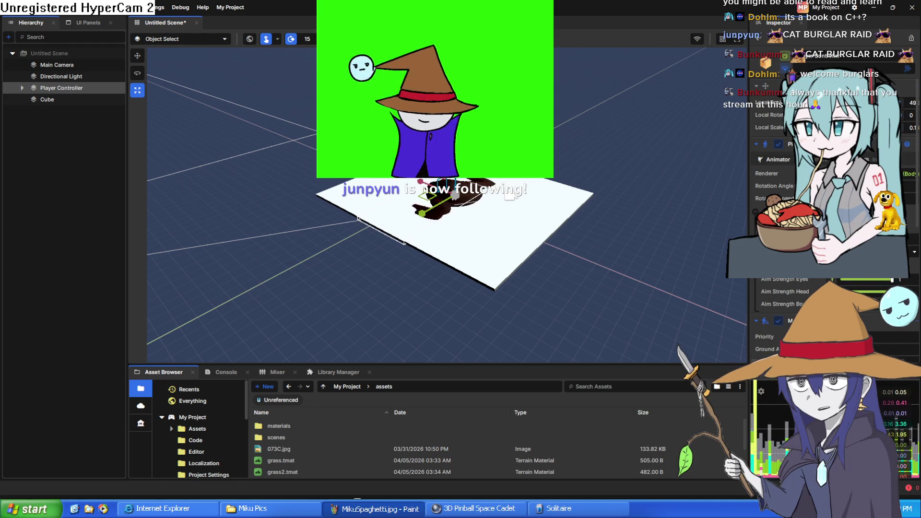
key("w")
scroll(556, 317, "up", 2)
scroll(446, 206, "up", 3)
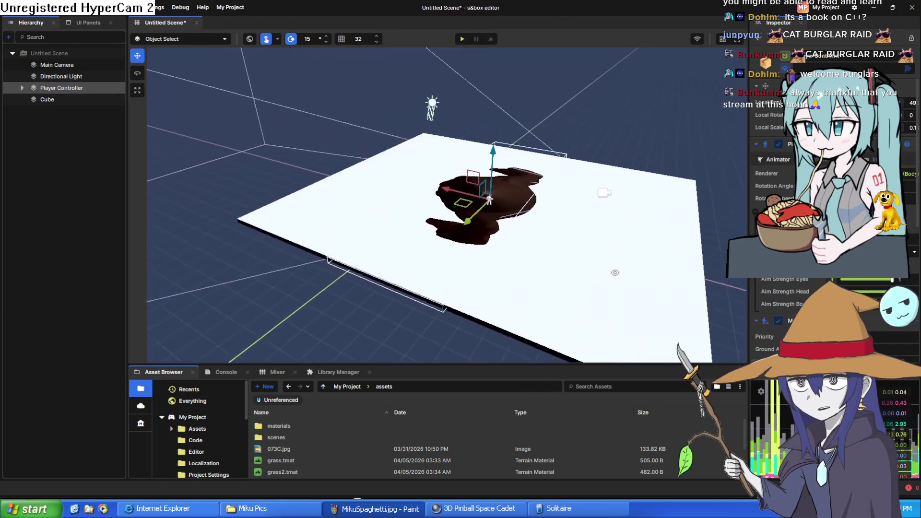
key("Delete")
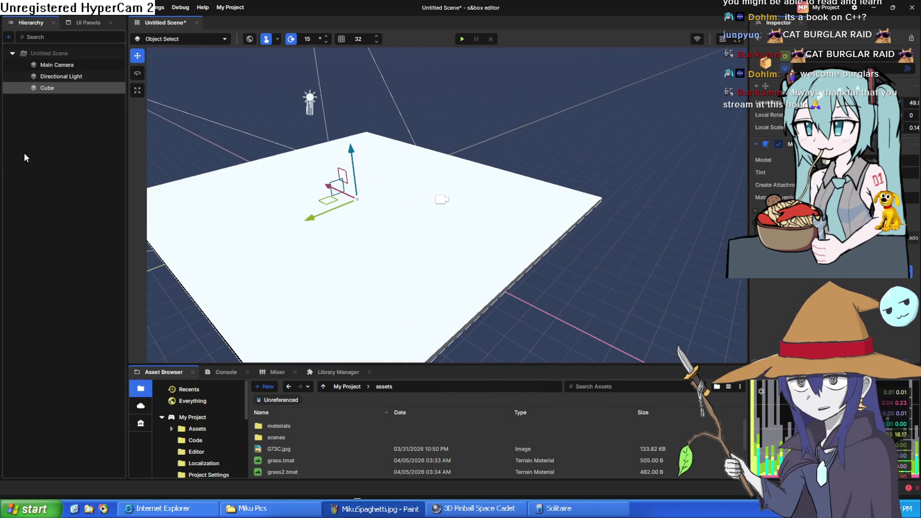
left_click(51, 139)
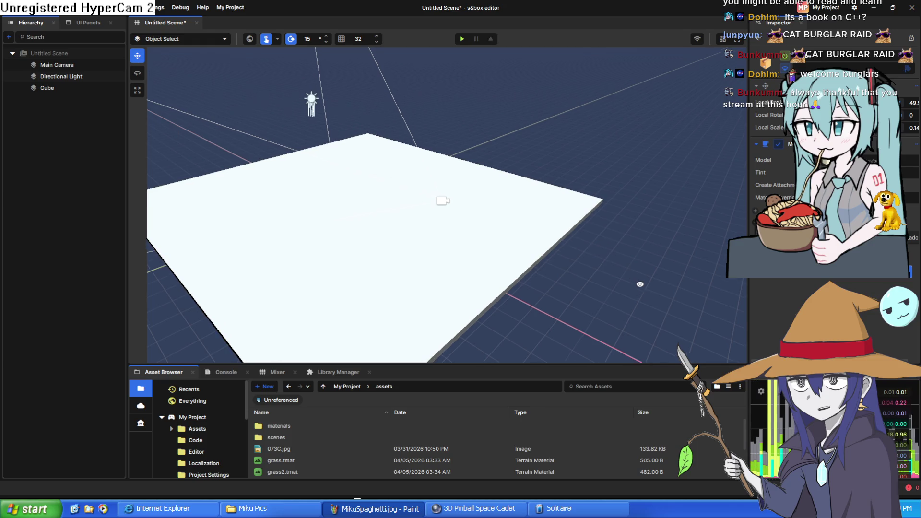
left_click_drag(638, 284, 627, 276)
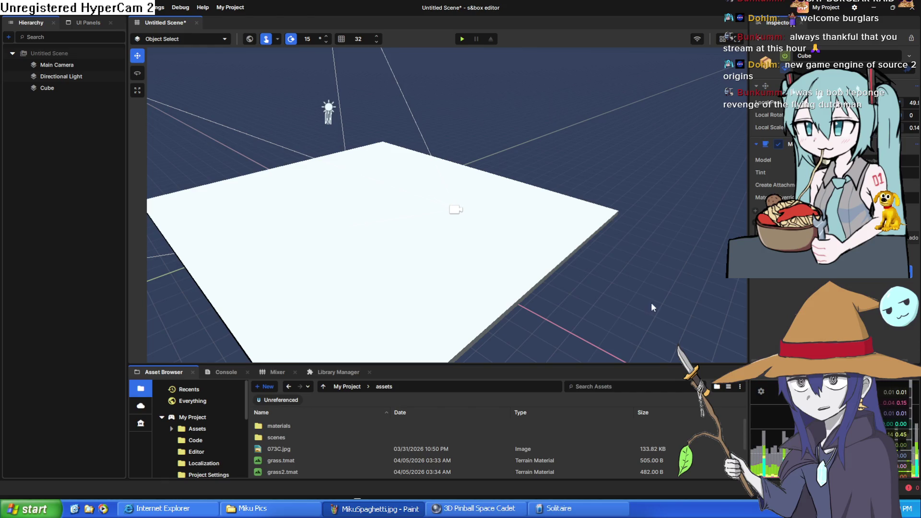
right_click(600, 266)
Fly the view around the white plane to inspect its edges, the light and camera
key("w")
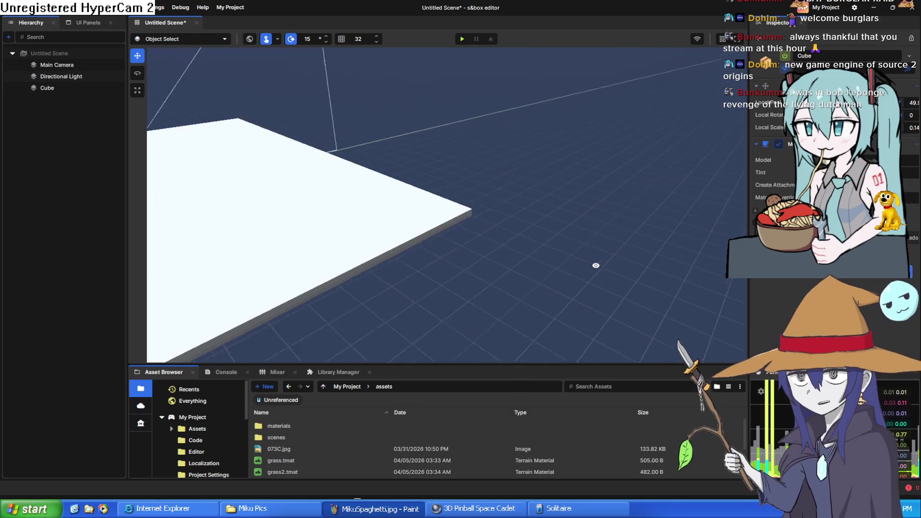
key("s")
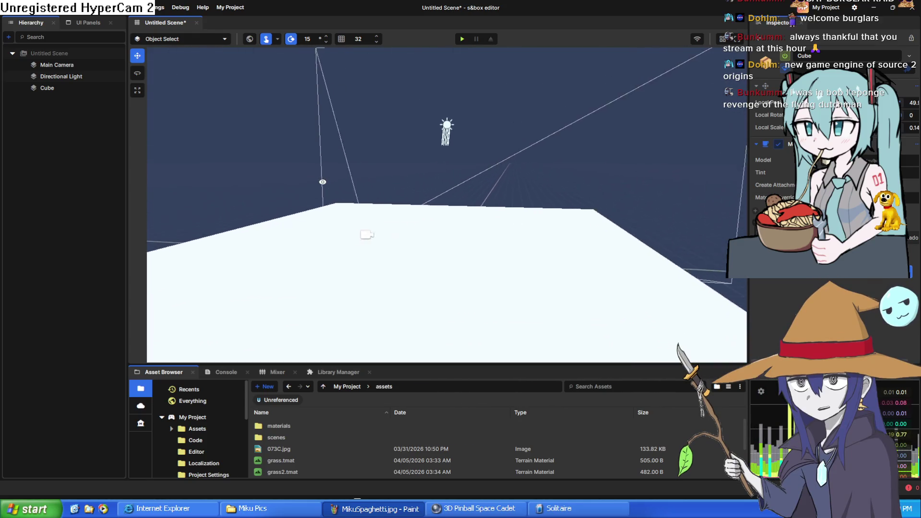
key("a")
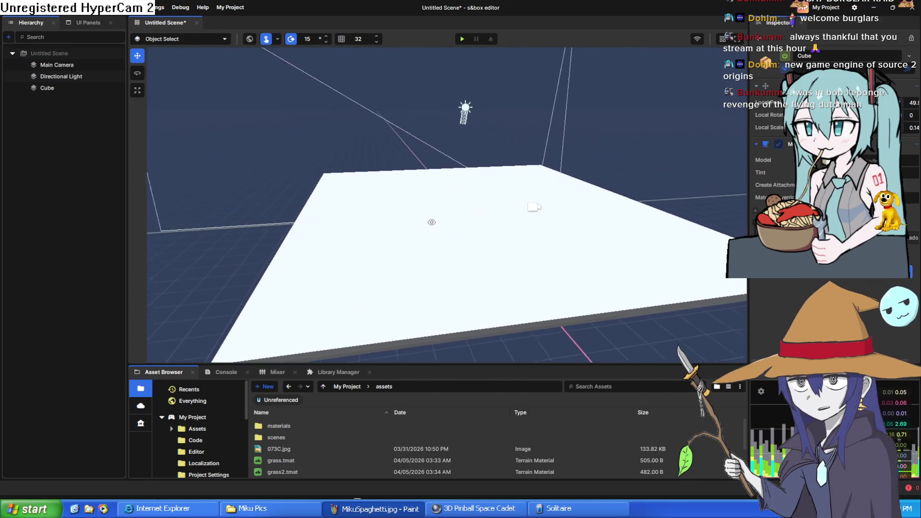
key("w")
mouse_move(531, 242)
left_mouse_down()
mouse_move(525, 227)
mouse_move(506, 222)
mouse_move(501, 200)
mouse_move(539, 265)
mouse_move(600, 259)
mouse_move(617, 240)
mouse_move(671, 240)
mouse_move(368, 208)
mouse_move(258, 206)
mouse_move(222, 216)
left_mouse_up()
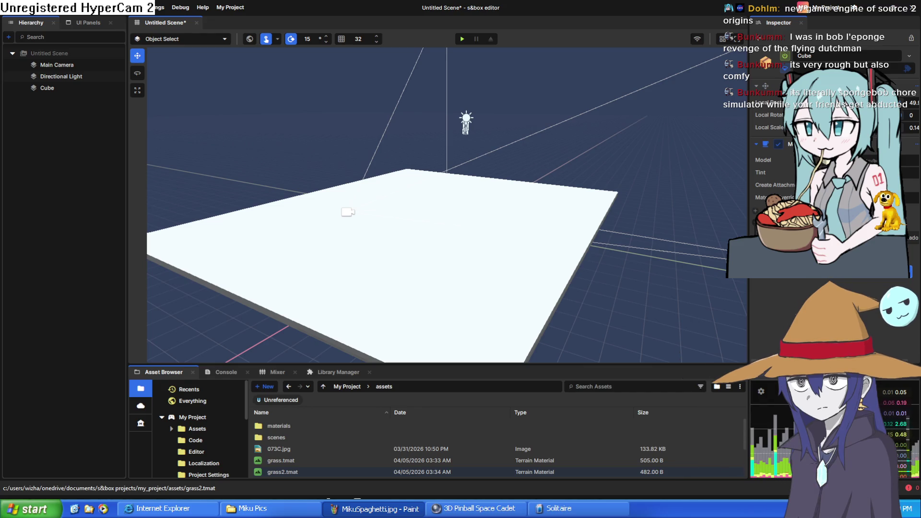
scroll(566, 208, "up", 2)
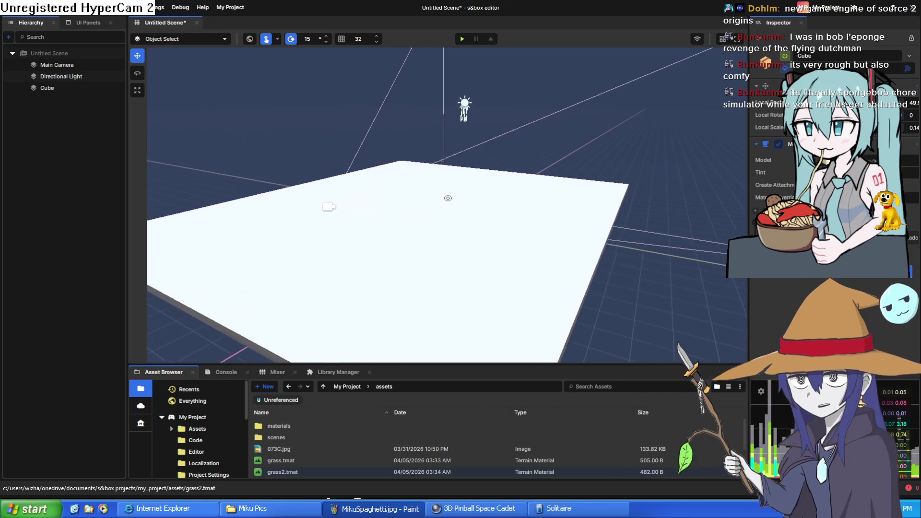
key("a")
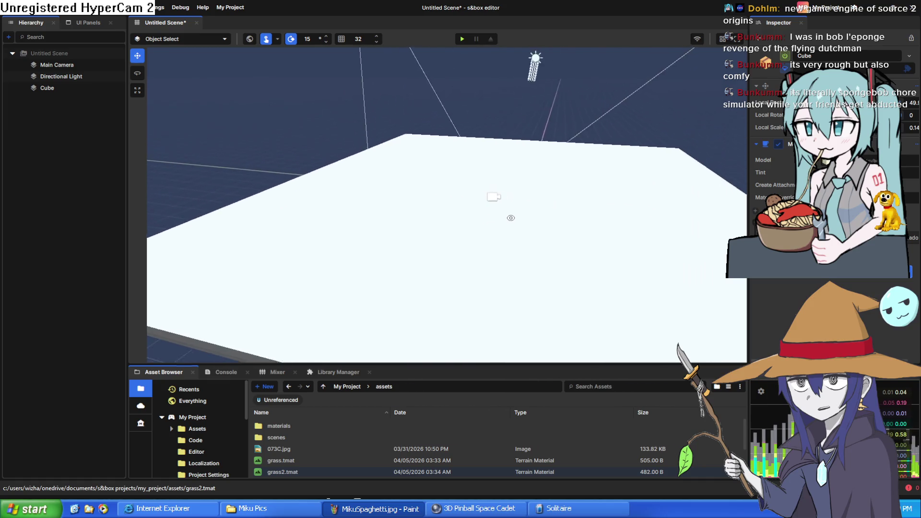
key("a")
key("a")
key("a")
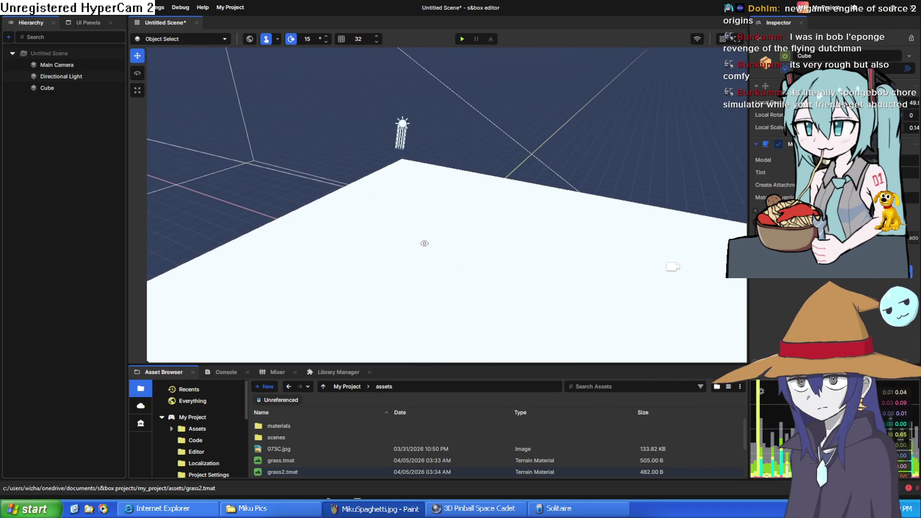
key("a")
key("d")
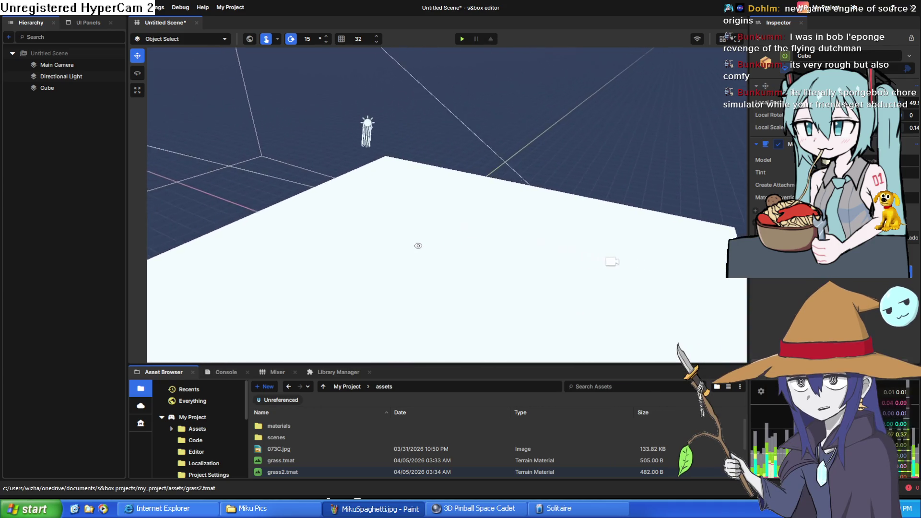
key("w")
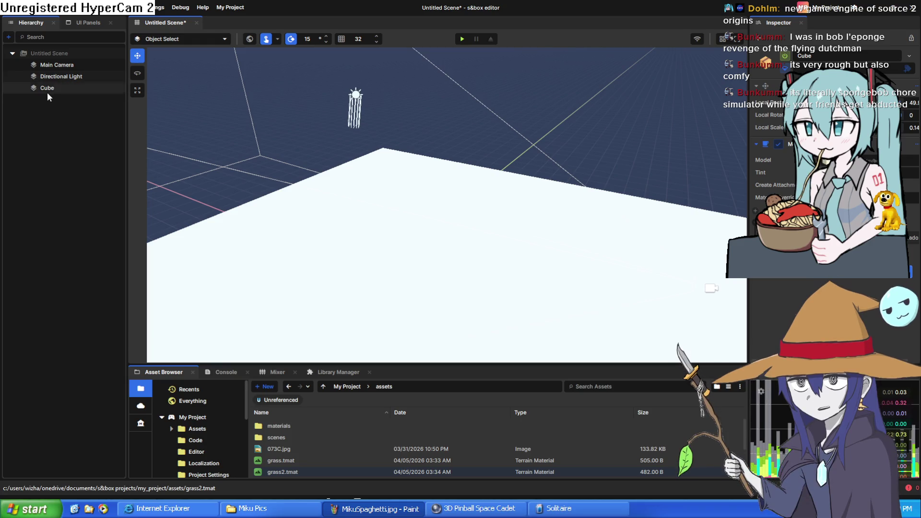
Select Main Camera, then Directional Light to show its settings
left_click(64, 76)
left_click(62, 64)
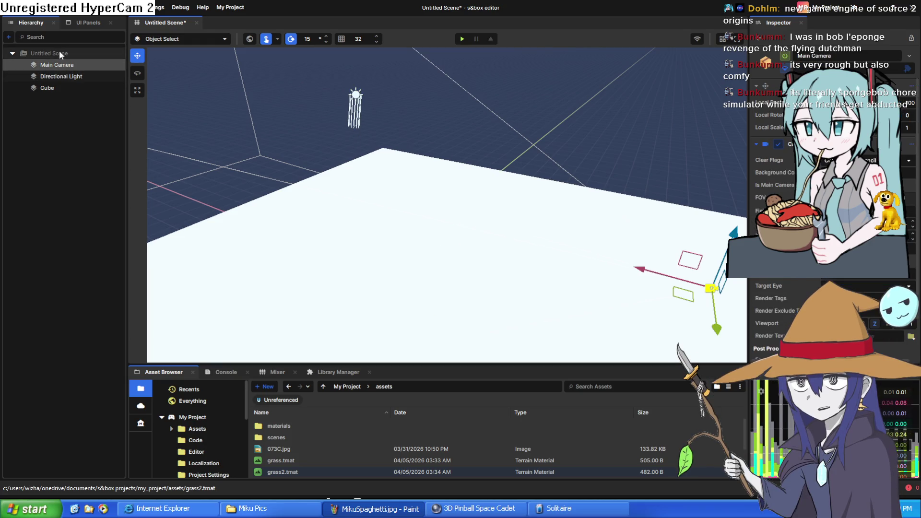
left_click(67, 78)
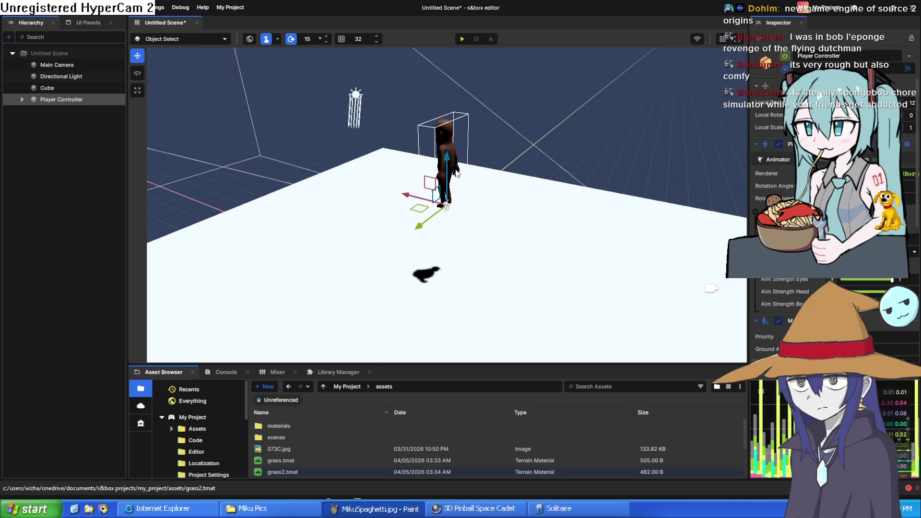
Lower the Player Controller onto the platform, show its Third Person camera options, and start play
mouse_move(446, 165)
left_mouse_down()
mouse_move(450, 228)
mouse_move(425, 225)
mouse_move(521, 221)
mouse_move(533, 211)
mouse_move(664, 223)
mouse_move(216, 219)
mouse_move(286, 208)
mouse_move(405, 247)
mouse_move(477, 249)
mouse_move(581, 185)
mouse_move(611, 88)
mouse_move(705, 145)
mouse_move(303, 67)
mouse_move(681, 306)
mouse_move(665, 276)
mouse_move(250, 295)
mouse_move(282, 276)
left_mouse_up()
mouse_move(638, 234)
left_mouse_down()
mouse_move(472, 190)
mouse_move(329, 205)
mouse_move(314, 196)
mouse_move(401, 130)
left_mouse_up()
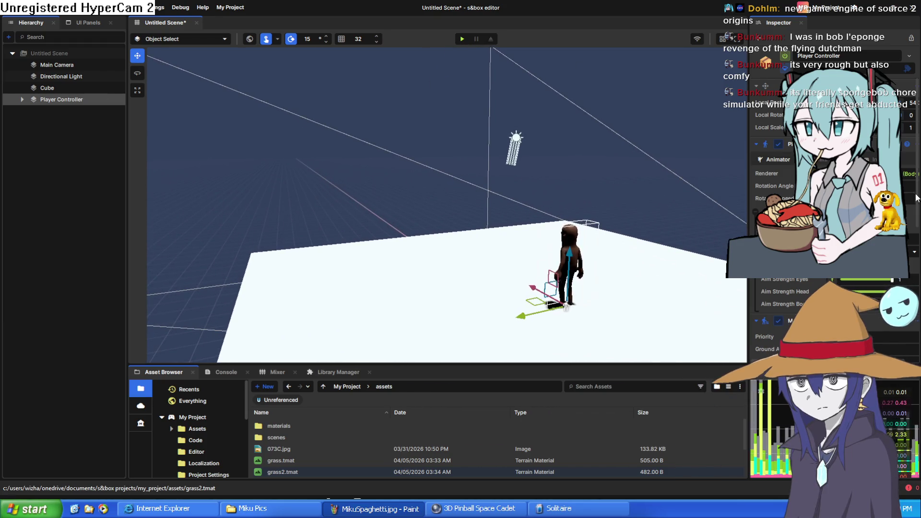
left_click(821, 159)
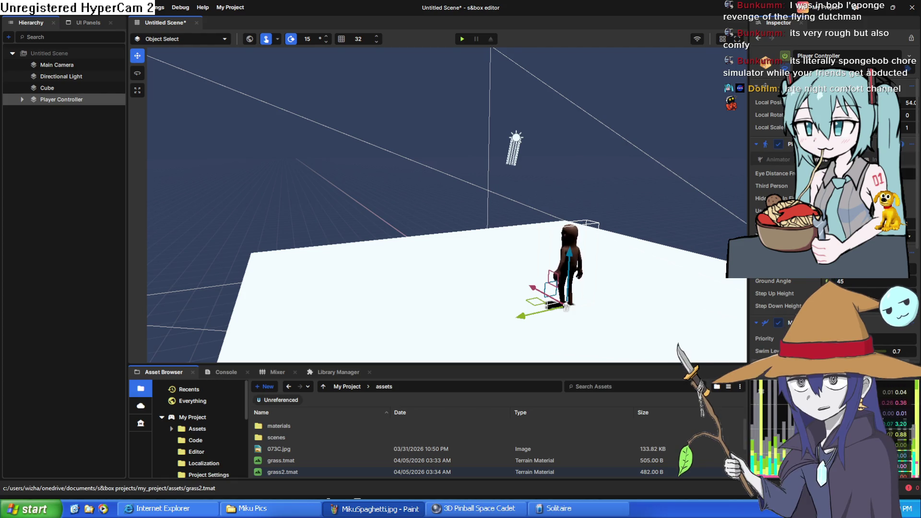
left_click(462, 39)
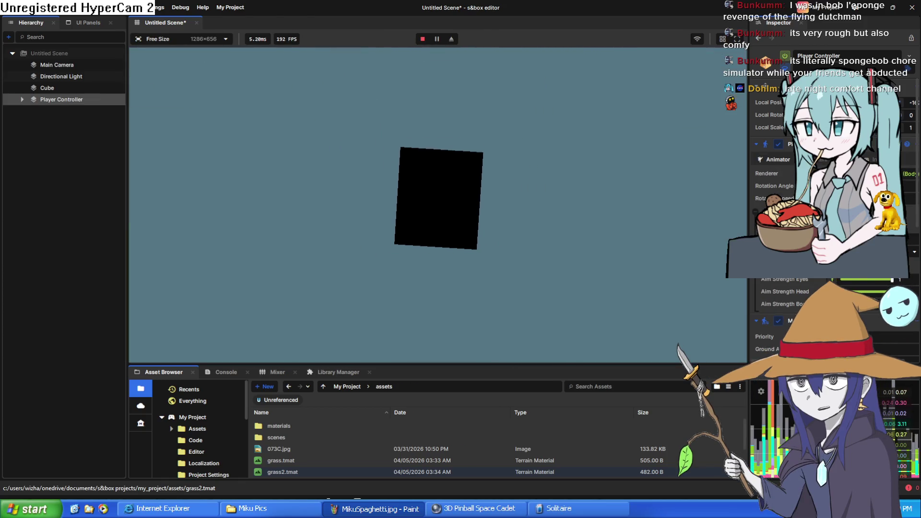
Bring up the pause menu with Escape and stop play mode
key("Escape")
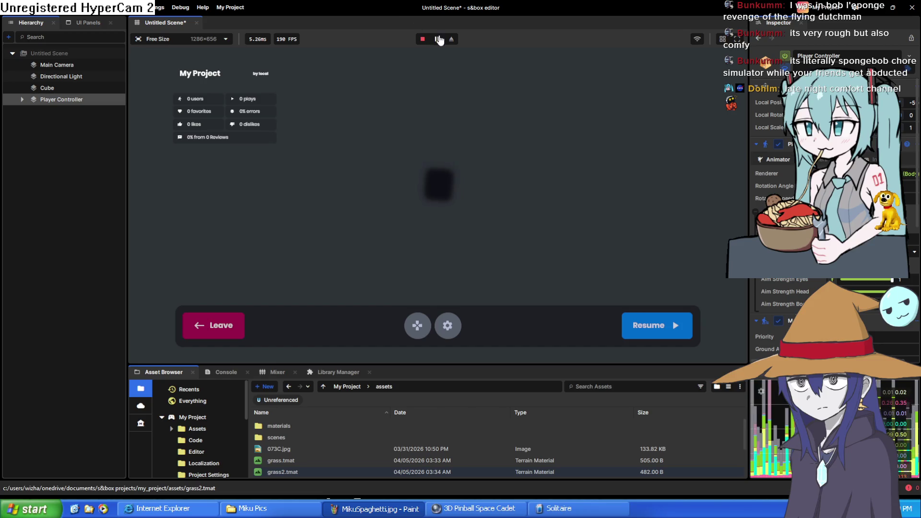
left_click(423, 41)
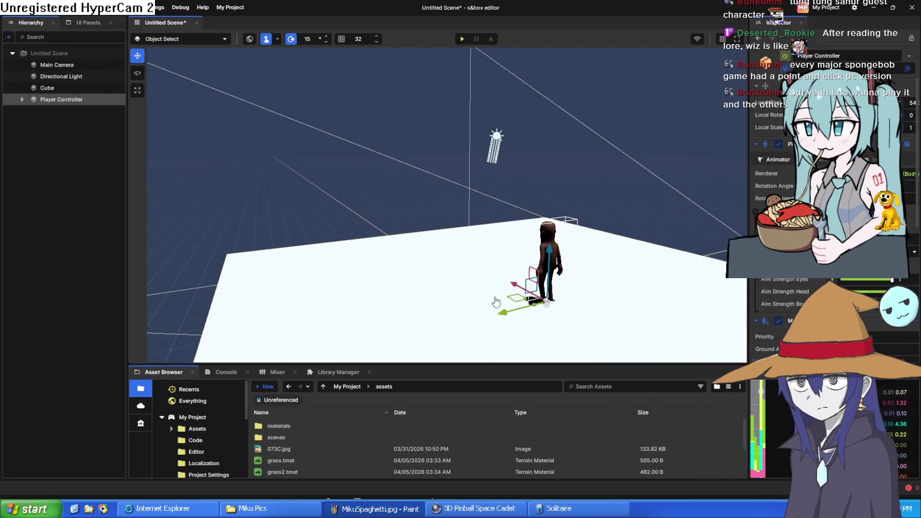
Orbit and zoom out around the character, then select the Cube ground platform
left_click_drag(496, 302, 587, 235)
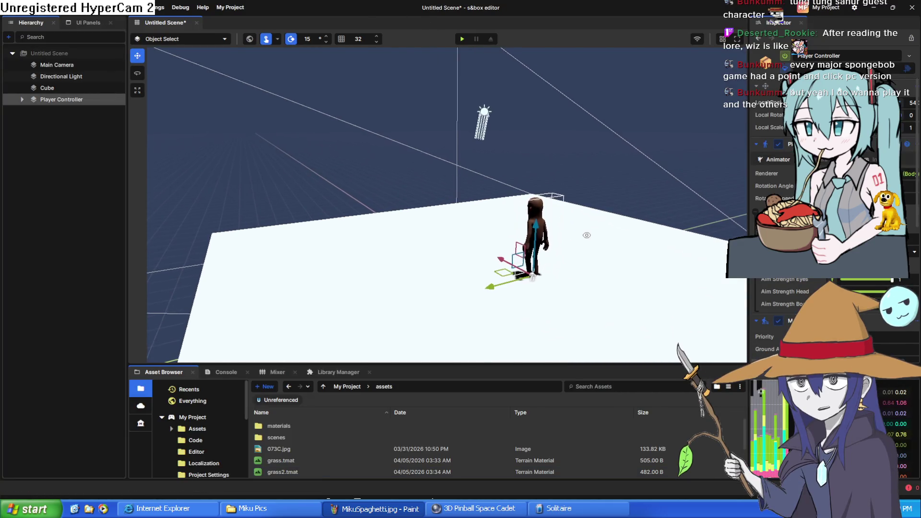
scroll(586, 235, "down", 5)
left_click(496, 280)
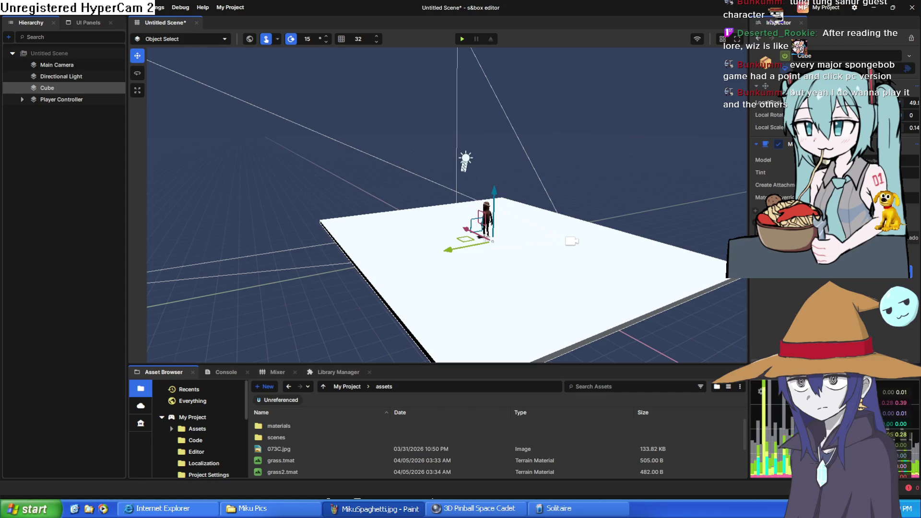
left_click(767, 187)
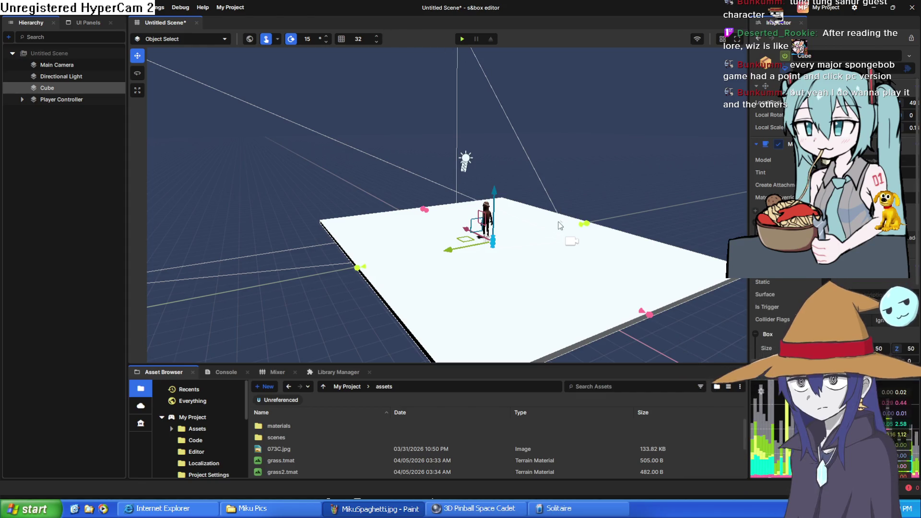
mouse_move(585, 224)
left_mouse_down()
mouse_move(606, 226)
mouse_move(594, 223)
left_mouse_up()
left_click_drag(654, 321, 658, 322)
left_click_drag(359, 272, 356, 272)
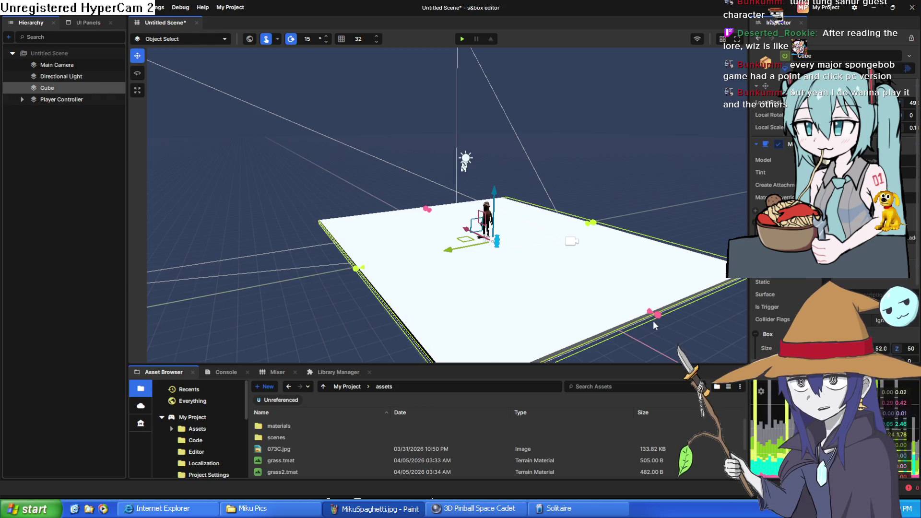
left_click(462, 39)
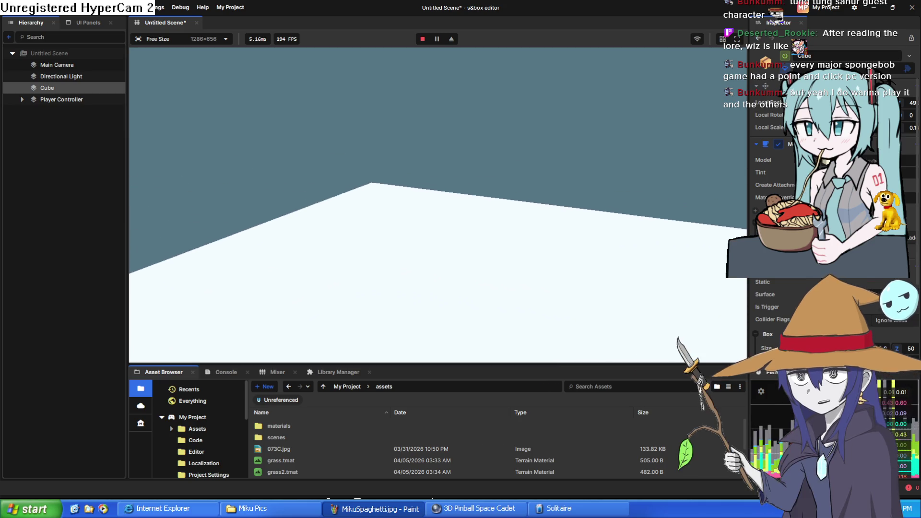
key("Escape")
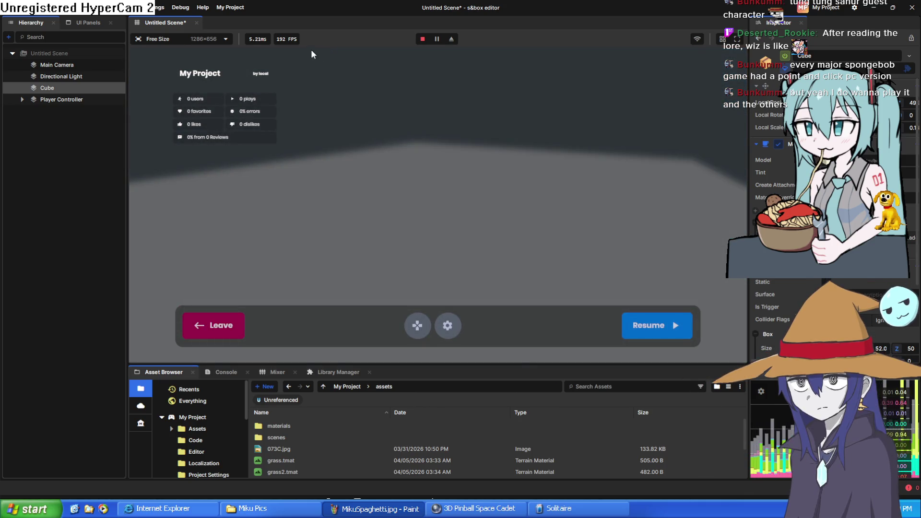
left_click(423, 40)
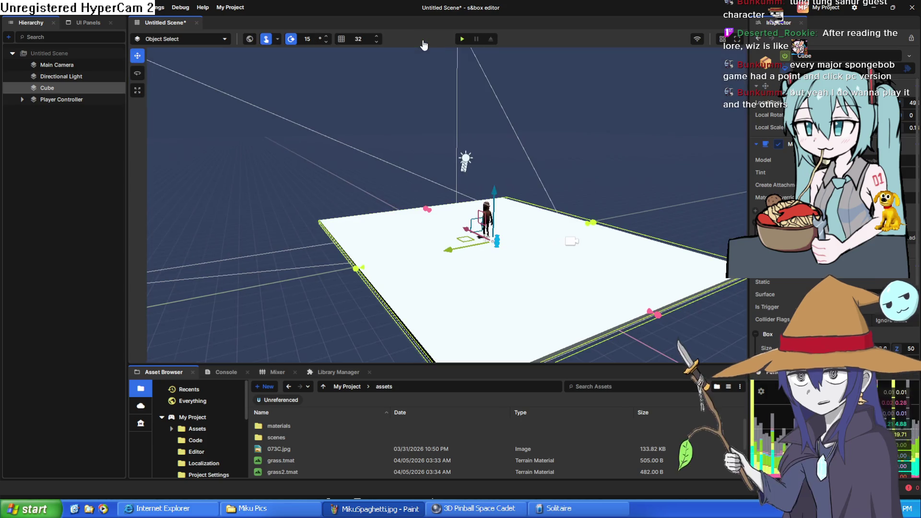
scroll(521, 205, "down", 5)
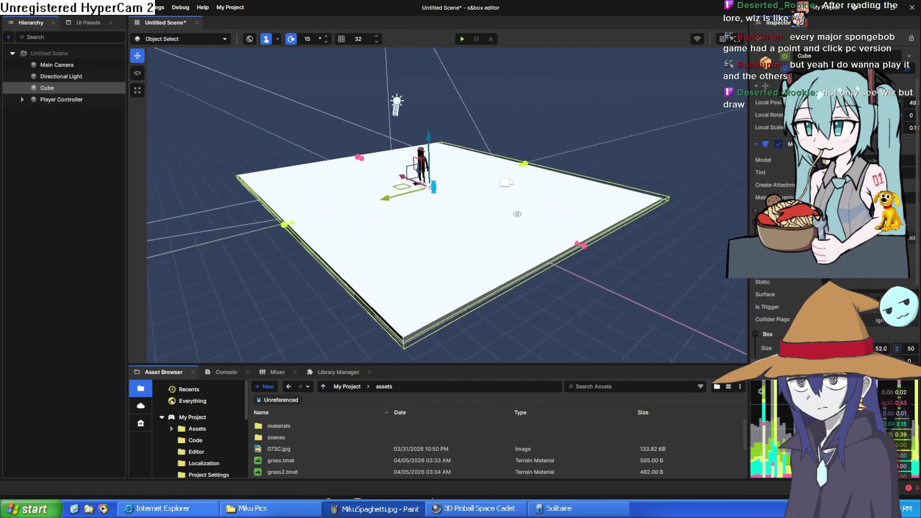
scroll(521, 205, "up", 5)
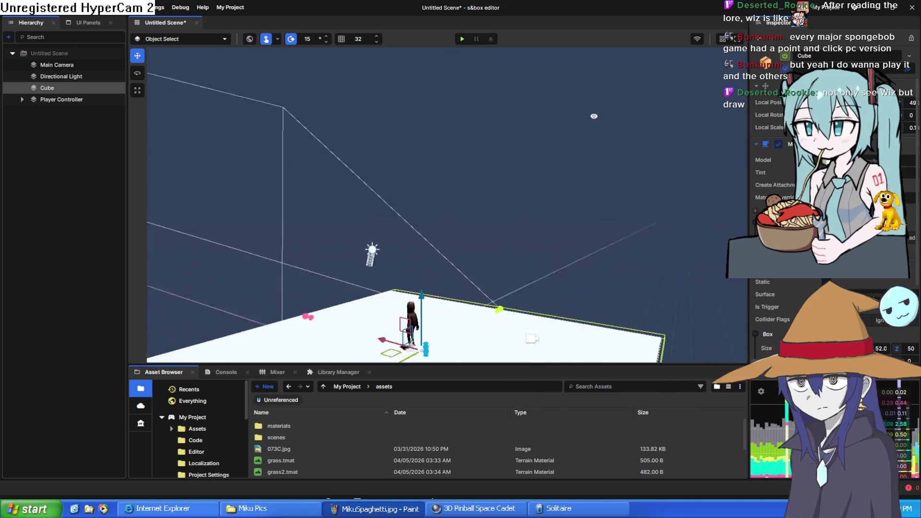
Apply the grass material to the white Cube platform and start play mode to test it
scroll(552, 230, "up", 5)
scroll(527, 297, "down", 3)
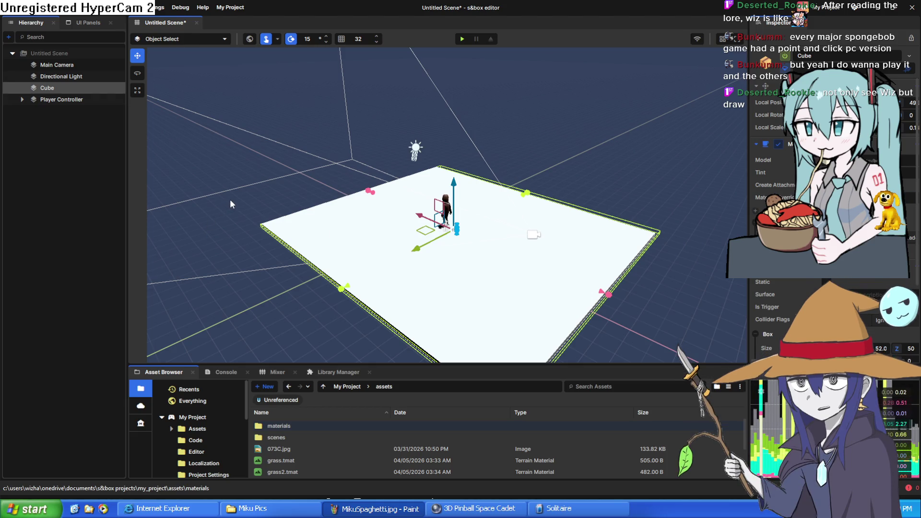
mouse_move(231, 205)
left_mouse_down()
mouse_move(245, 214)
mouse_move(261, 207)
left_mouse_up()
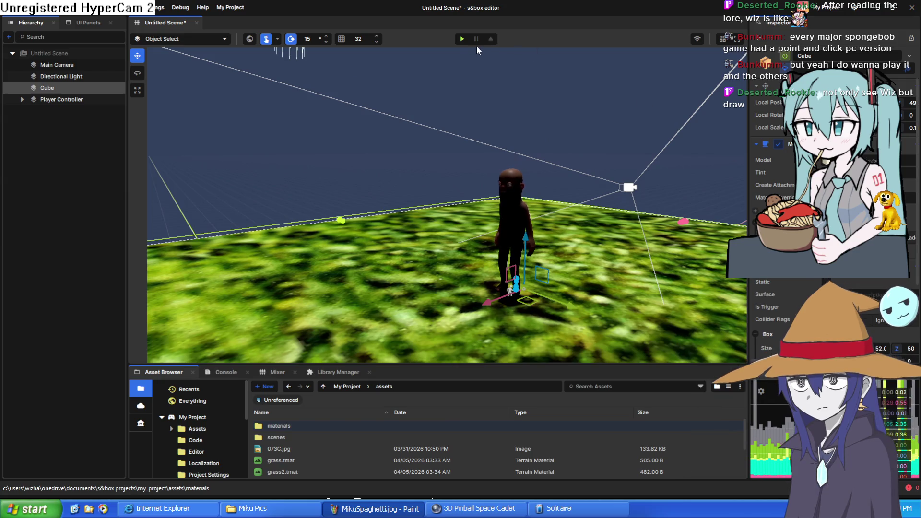
left_click(462, 39)
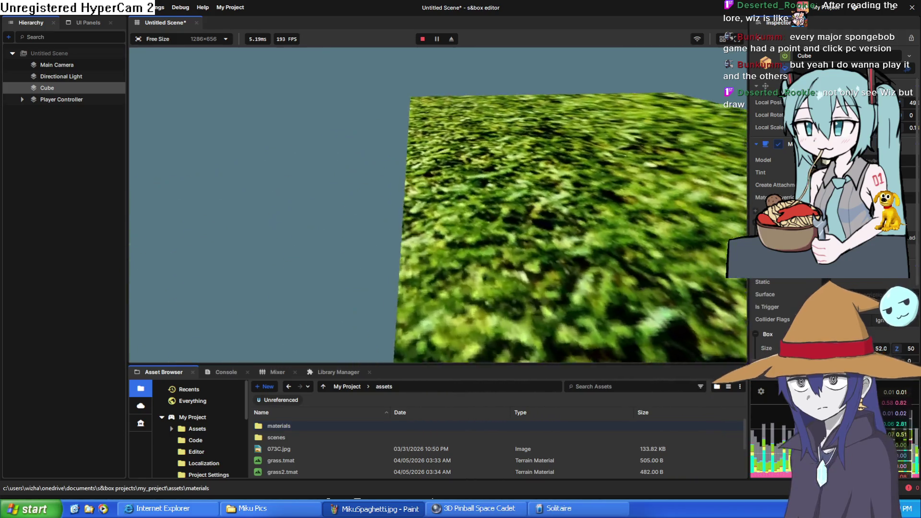
key("Escape")
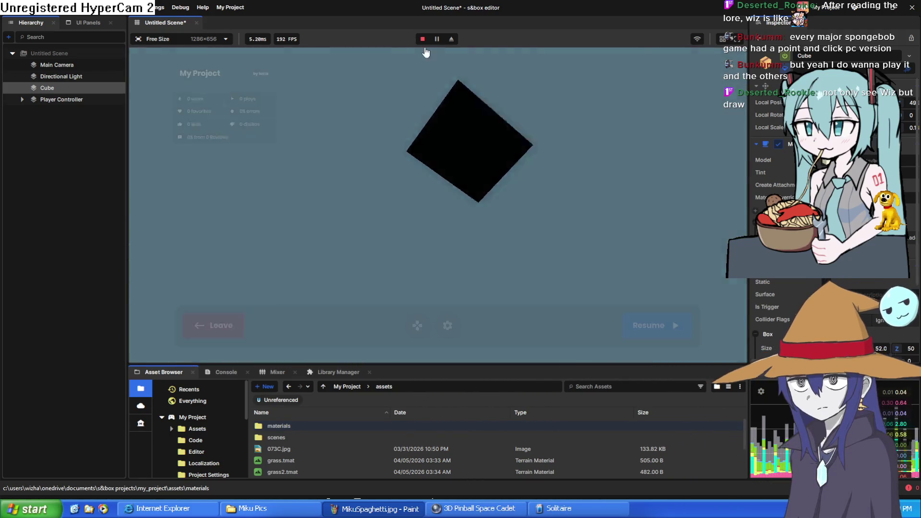
left_click(440, 40)
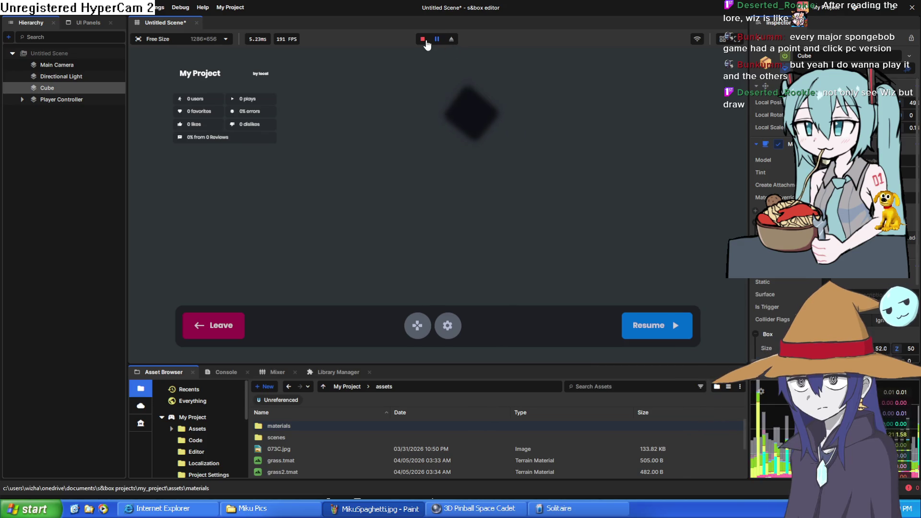
left_click(425, 41)
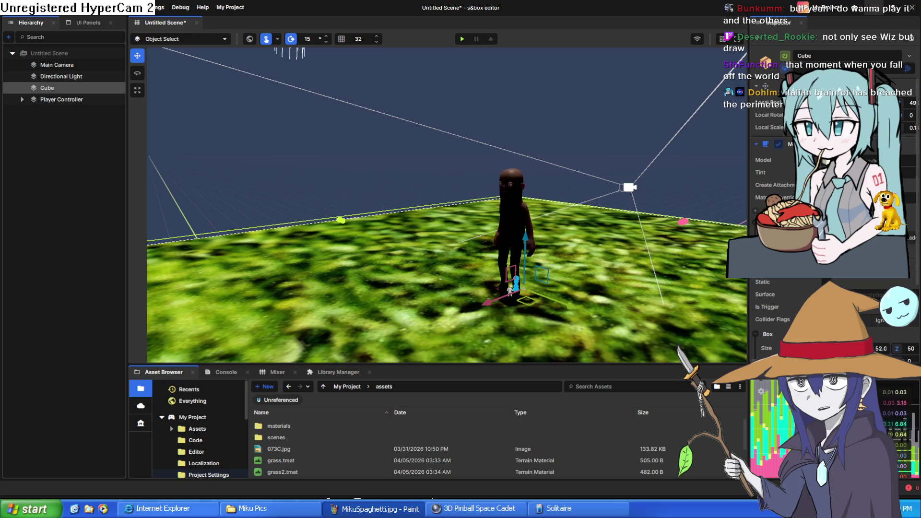
key("F5")
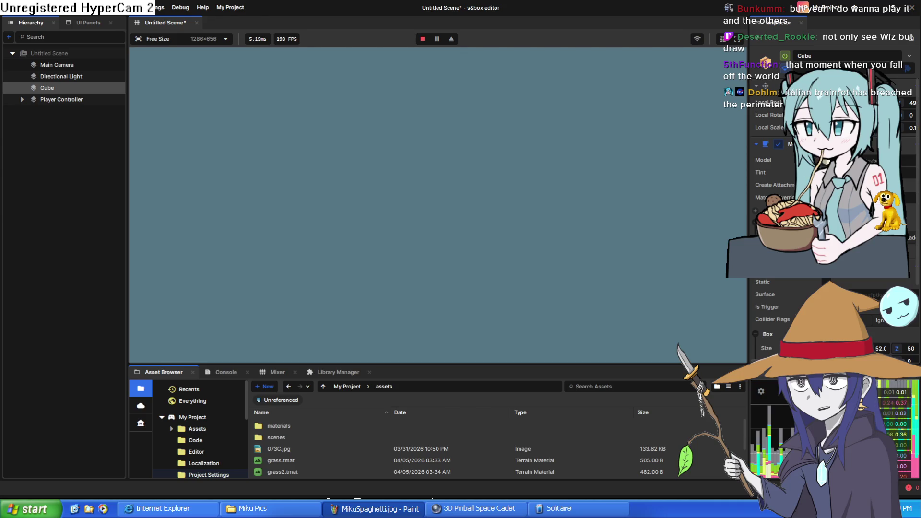
key("Escape")
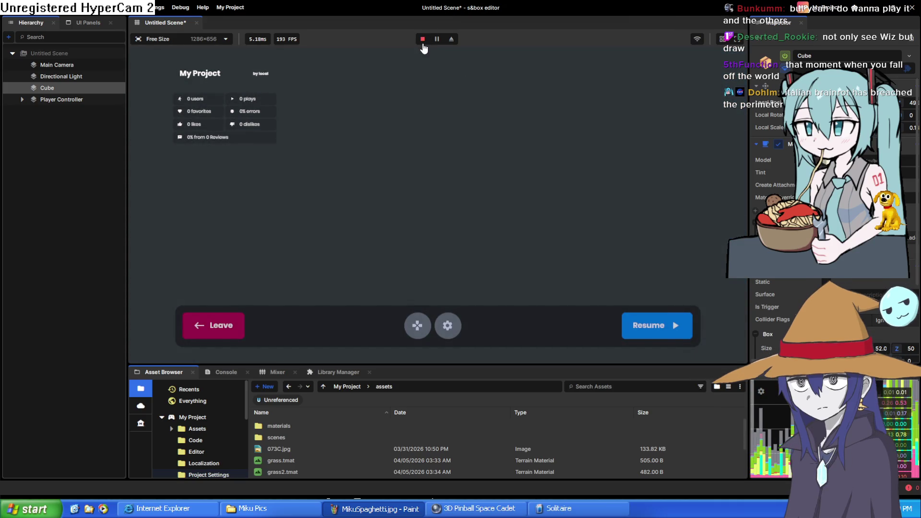
left_click(422, 40)
key("s")
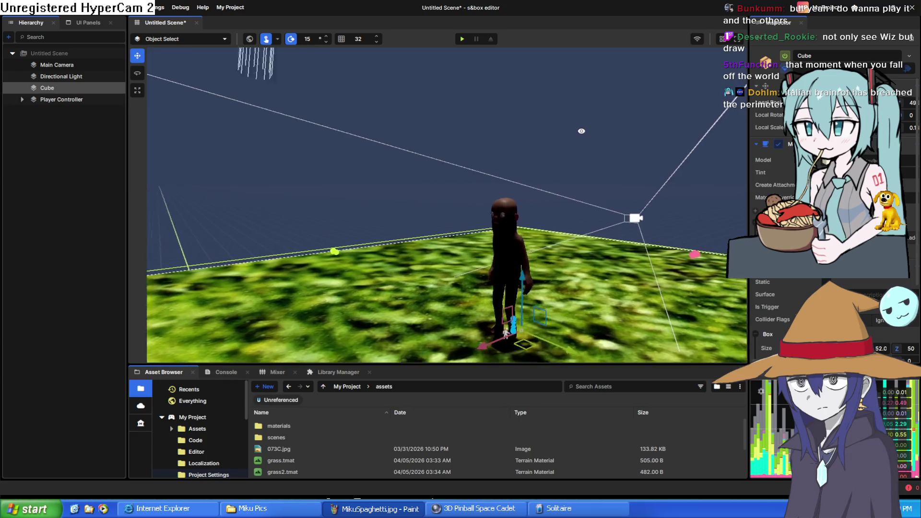
key("w")
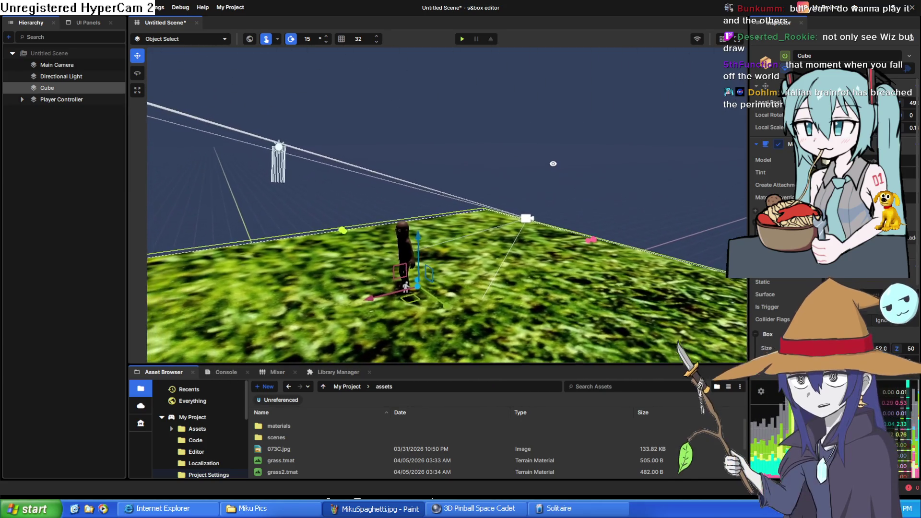
key("w")
mouse_move(490, 161)
left_mouse_down()
mouse_move(334, 146)
mouse_move(432, 136)
left_mouse_up()
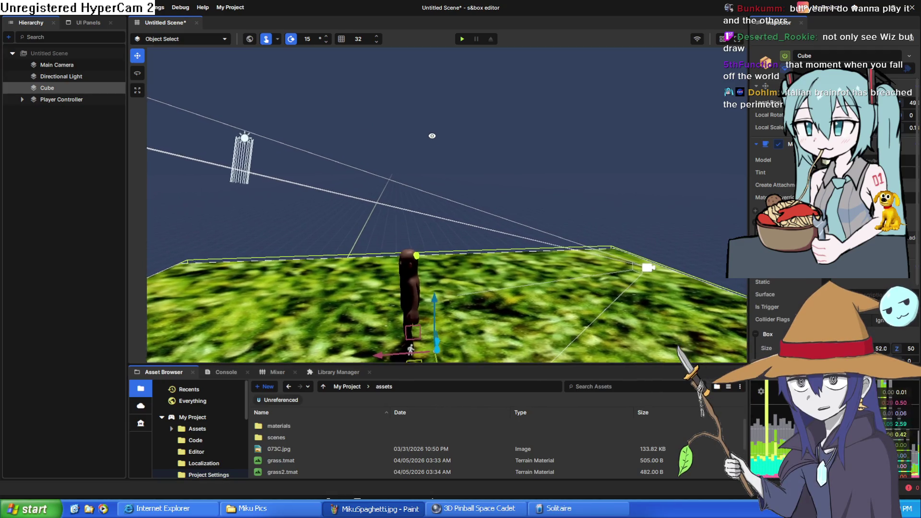
key("d")
key("s")
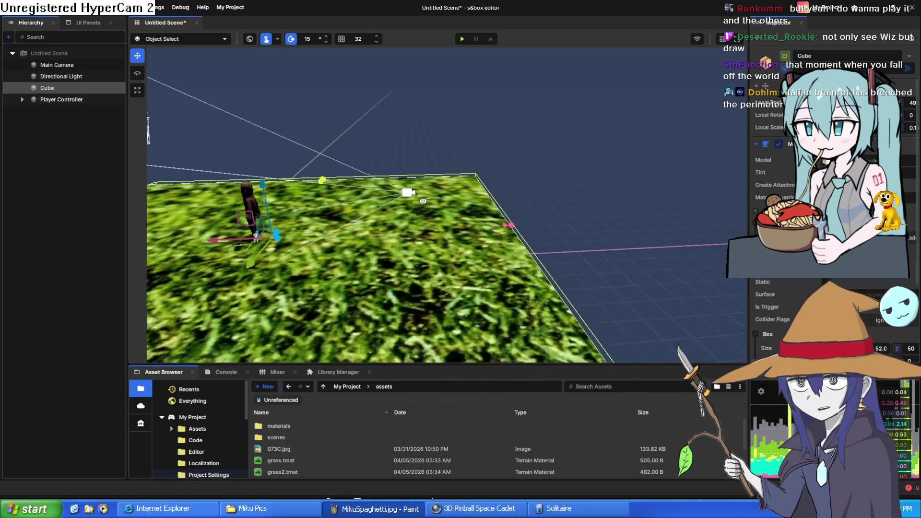
key("w")
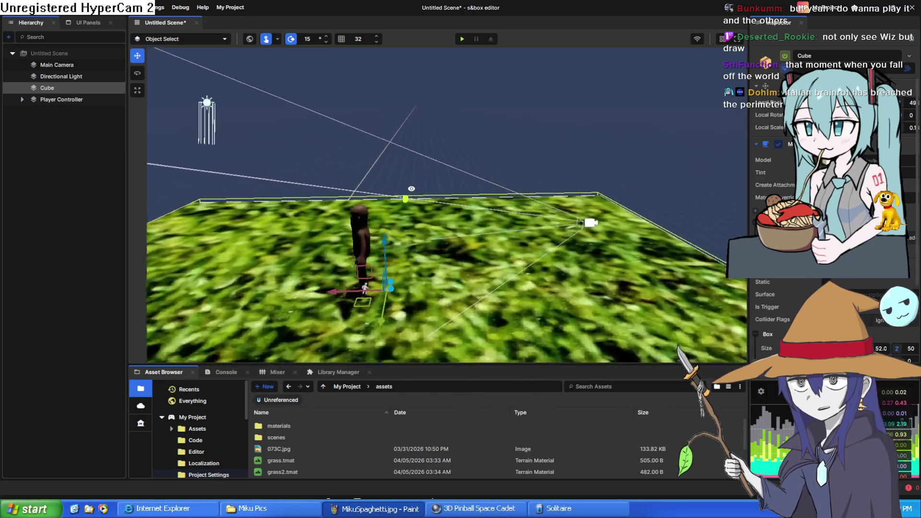
key("a")
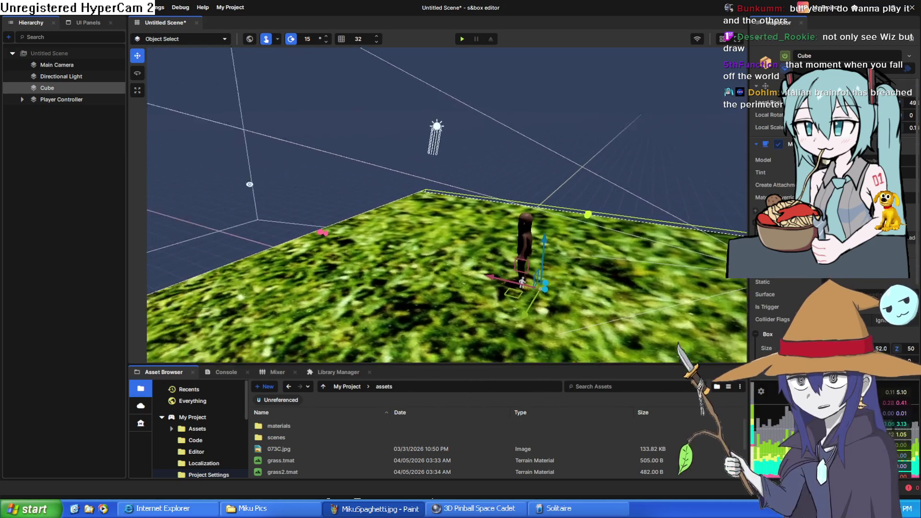
key("s")
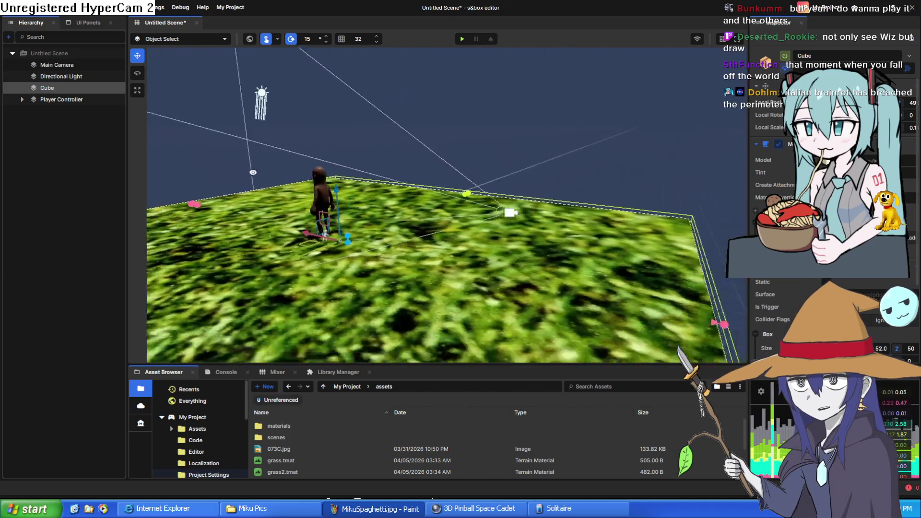
key("w")
key("s")
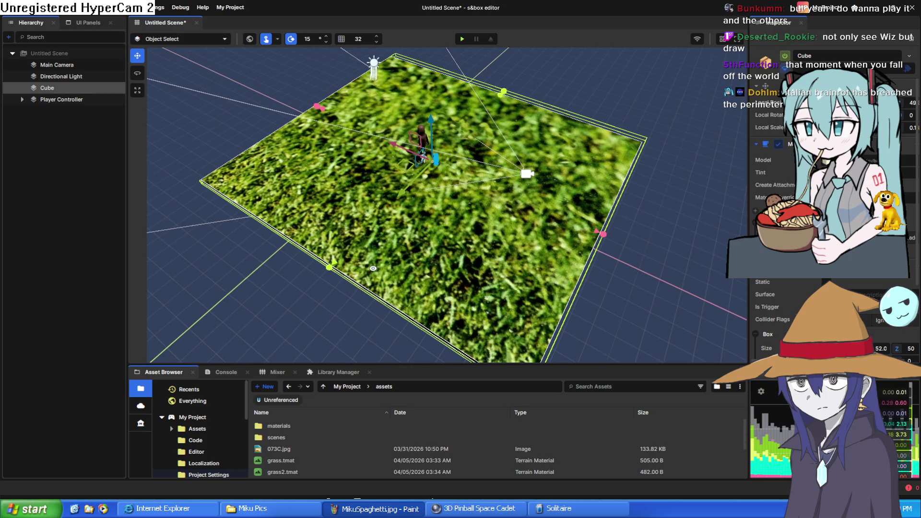
scroll(372, 269, "up", 4)
scroll(370, 271, "down", 3)
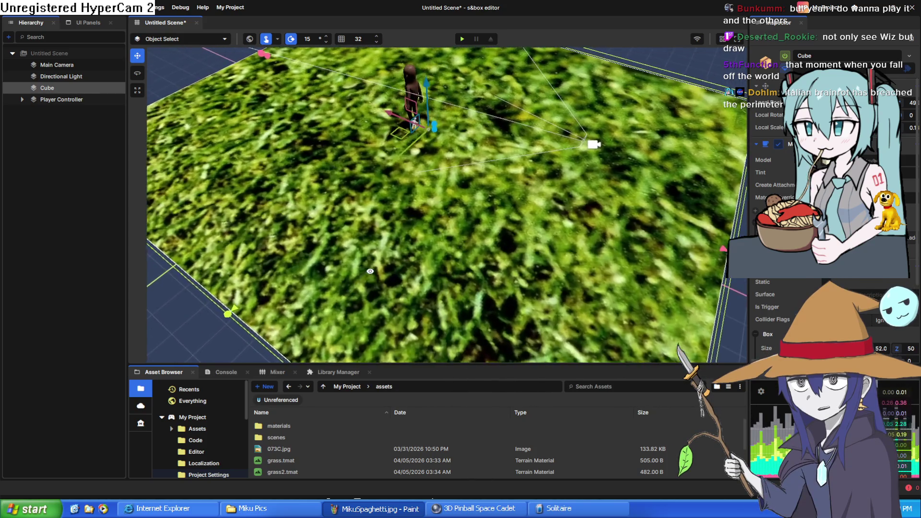
scroll(367, 254, "up", 3)
key("a")
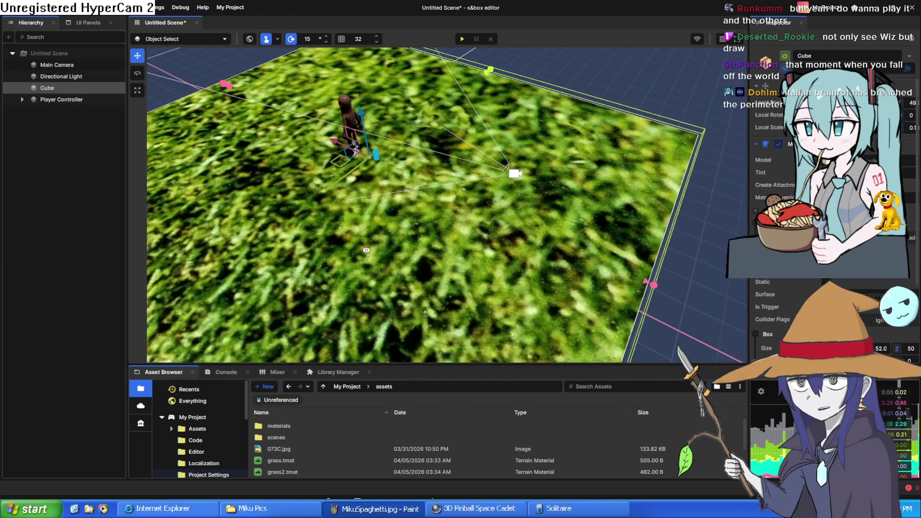
scroll(366, 250, "down", 5)
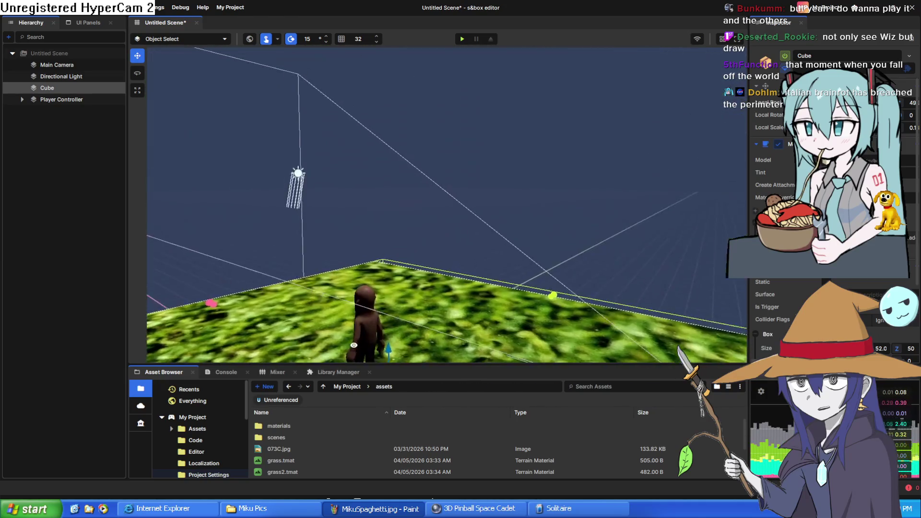
scroll(313, 246, "up", 5)
scroll(314, 245, "down", 3)
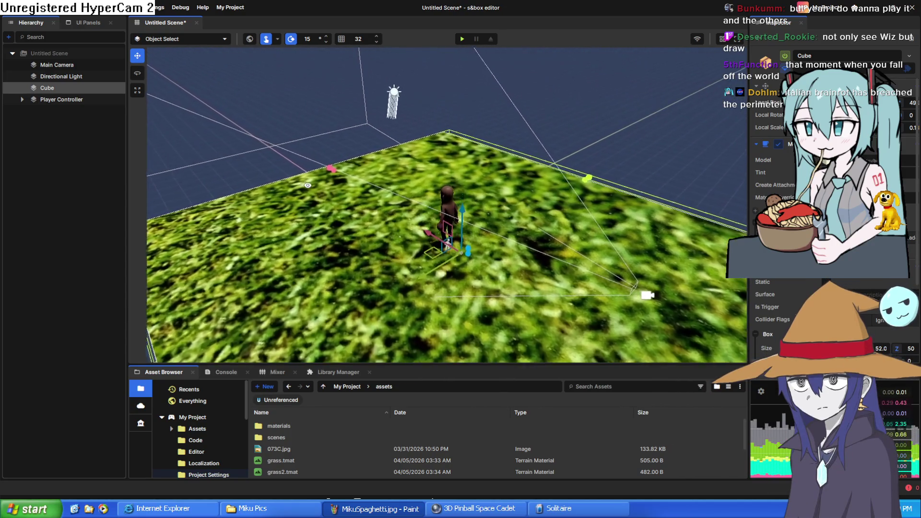
scroll(310, 190, "up", 3)
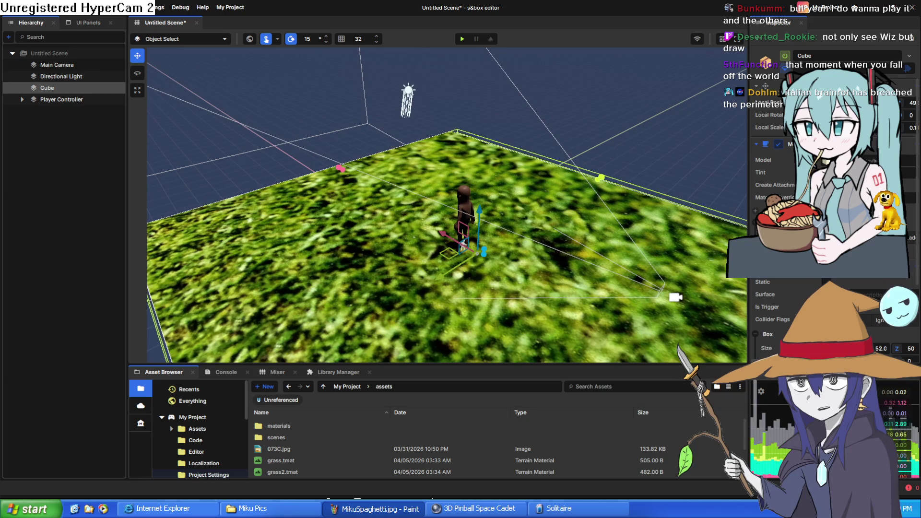
scroll(508, 272, "down", 3)
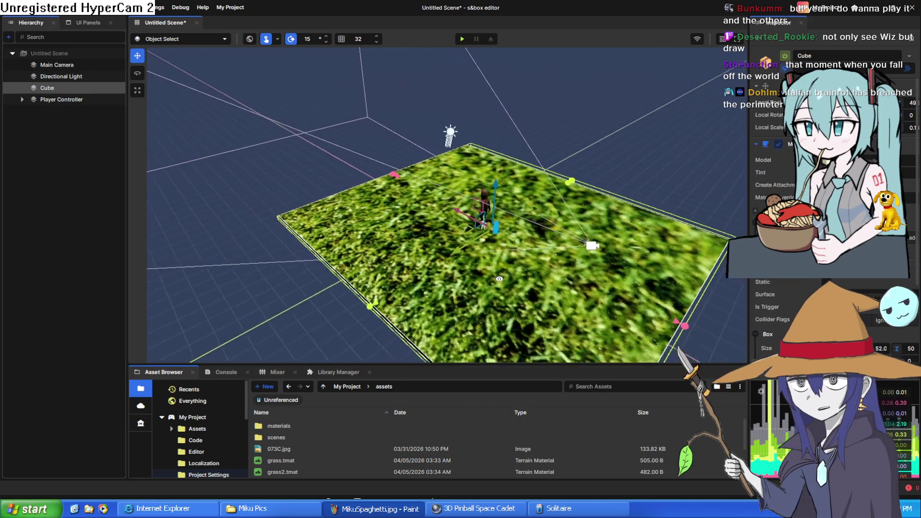
scroll(508, 272, "up", 5)
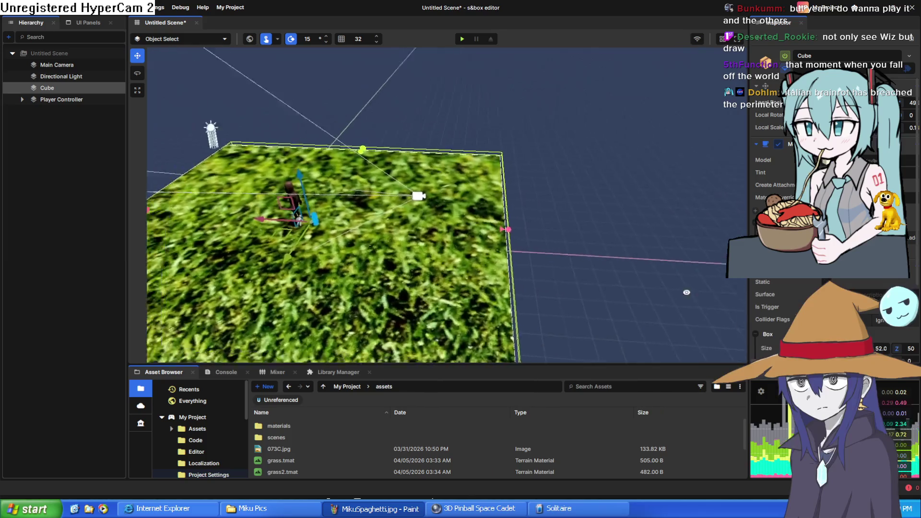
scroll(508, 272, "down", 5)
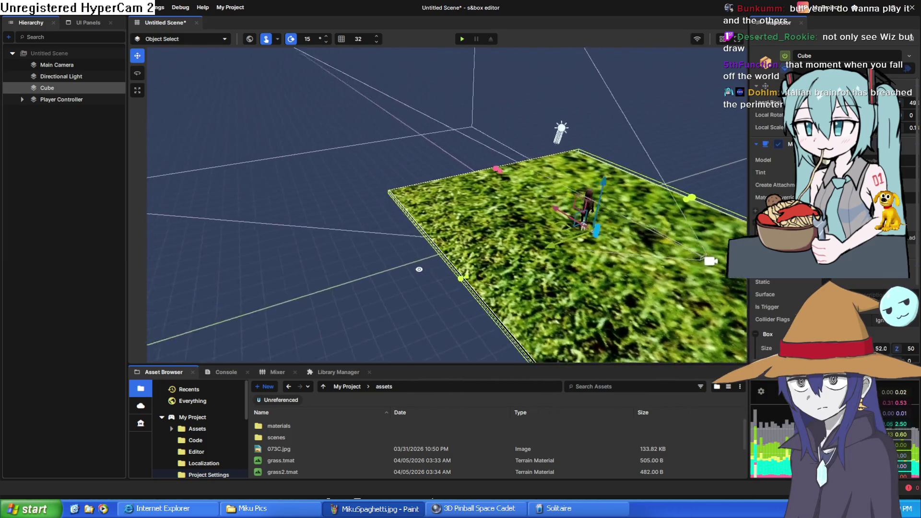
scroll(507, 272, "down", 3)
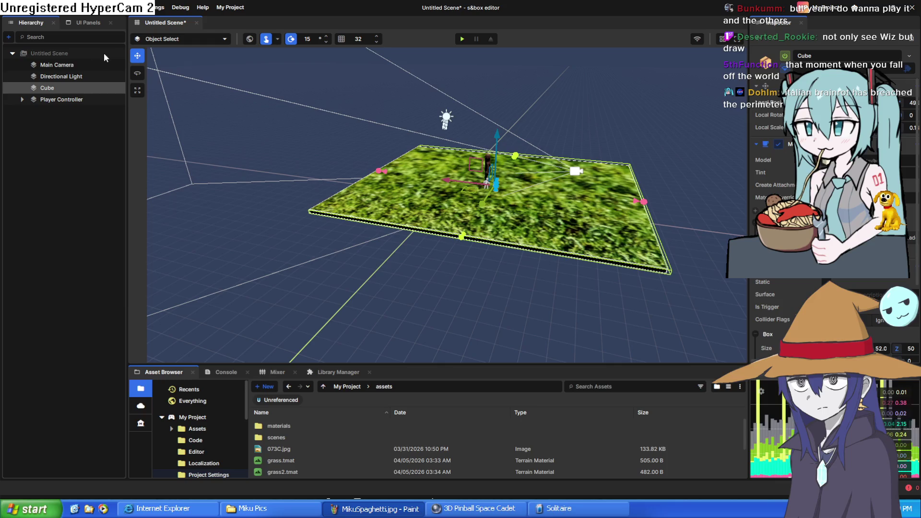
key("ctrl+z")
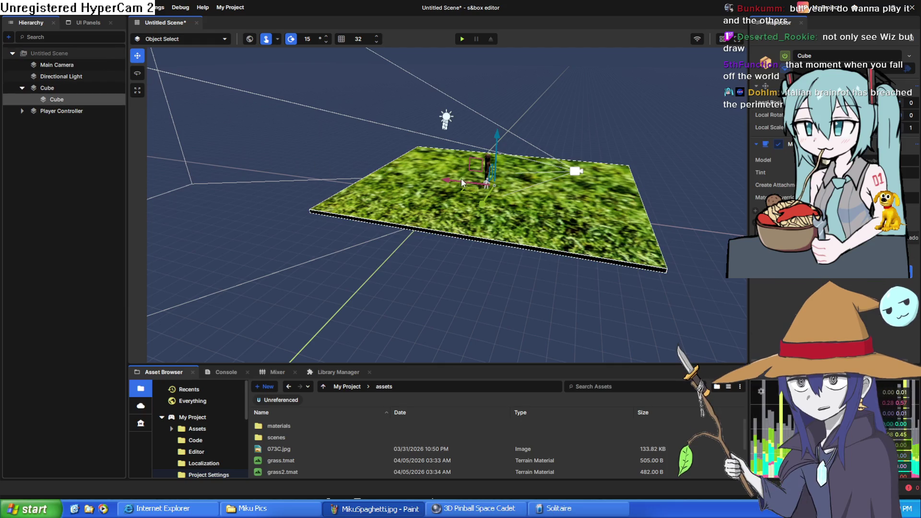
Move the copied Cube to the scene root, slide it off the grass to the side, and raise it
left_click_drag(48, 99, 57, 117)
left_click_drag(448, 180, 239, 154)
scroll(239, 154, "up", 5)
mouse_move(318, 238)
left_mouse_down()
mouse_move(437, 273)
mouse_move(435, 220)
left_mouse_up()
left_click_drag(401, 143, 393, 89)
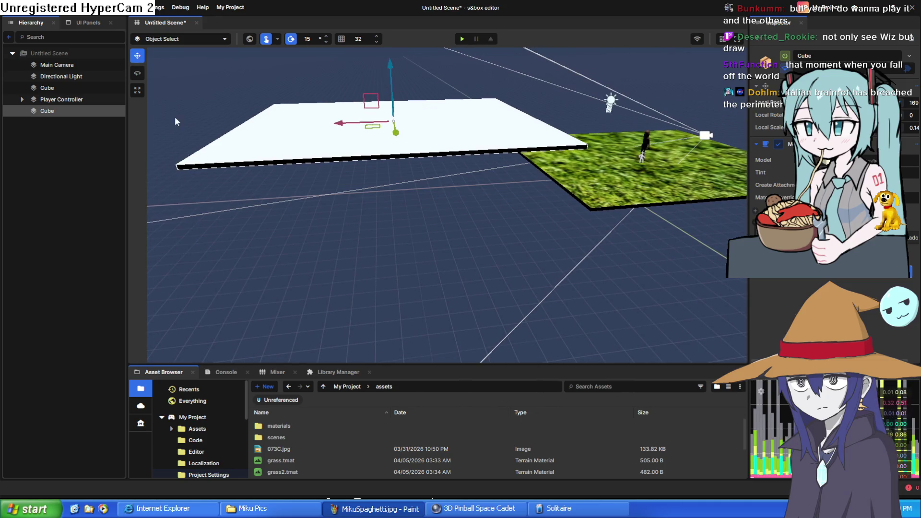
Shrink the copy along its length into a small, thicker white block
mouse_move(343, 132)
left_mouse_down()
mouse_move(625, 123)
mouse_move(713, 135)
left_mouse_up()
mouse_move(616, 131)
left_mouse_down()
mouse_move(298, 330)
mouse_move(292, 191)
mouse_move(283, 187)
left_mouse_up()
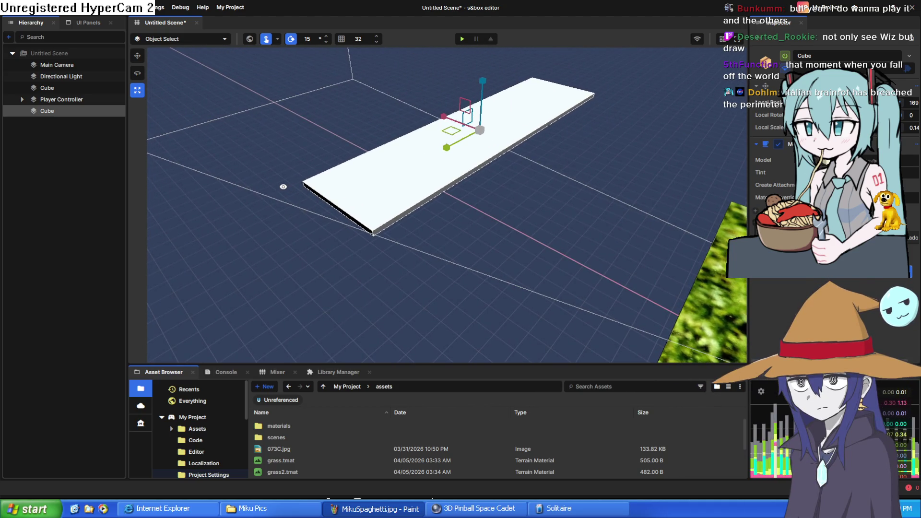
left_click_drag(283, 186, 276, 166)
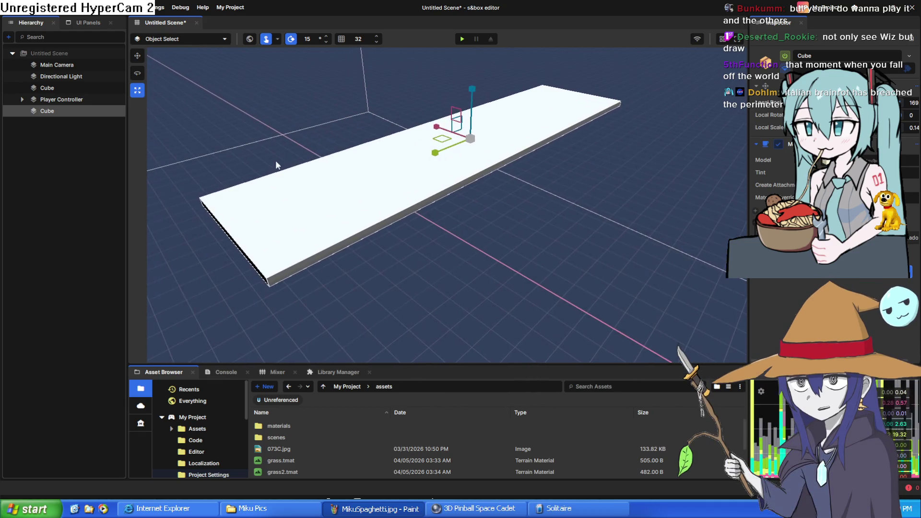
mouse_move(840, 127)
left_mouse_down()
mouse_move(707, 96)
mouse_move(672, 111)
mouse_move(700, 99)
left_mouse_up()
mouse_move(443, 129)
left_mouse_down()
mouse_move(465, 151)
mouse_move(456, 134)
mouse_move(481, 78)
mouse_move(449, 115)
mouse_move(372, 264)
mouse_move(360, 266)
left_mouse_up()
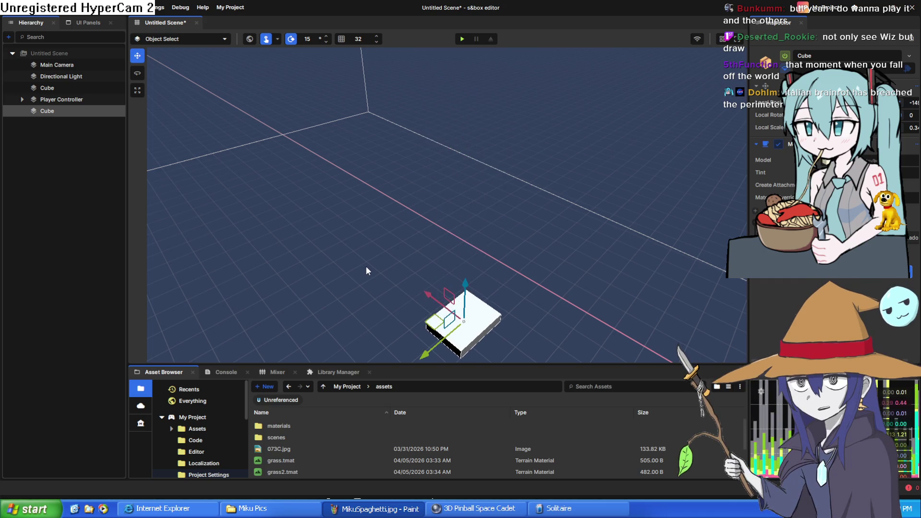
Slide the small white block along the red axis to just off the grass platform's edge
mouse_move(381, 232)
left_mouse_down()
mouse_move(404, 208)
mouse_move(445, 247)
mouse_move(574, 217)
mouse_move(430, 206)
mouse_move(448, 85)
mouse_move(453, 99)
left_mouse_up()
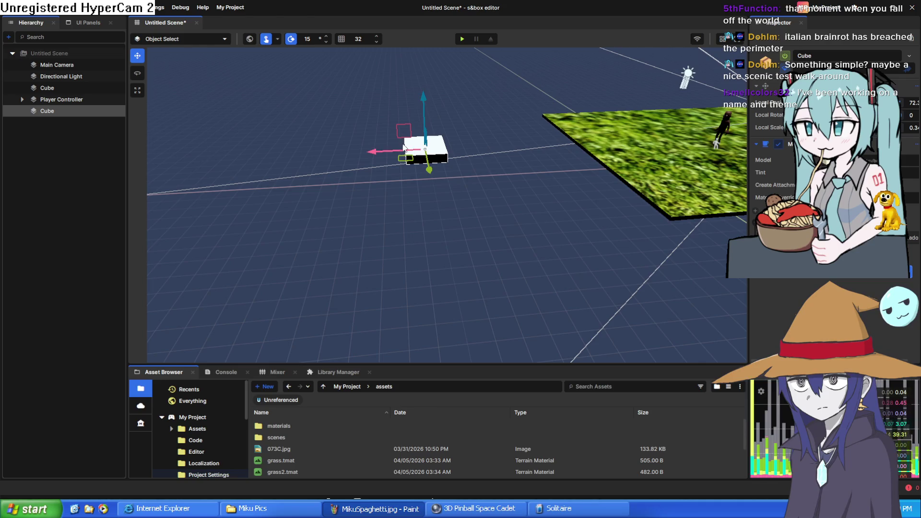
mouse_move(371, 156)
left_mouse_down()
mouse_move(545, 149)
mouse_move(491, 152)
left_mouse_up()
left_click_drag(549, 89, 550, 96)
Fly the camera closer, reselect the white block and duplicate it with Ctrl+D
key("d")
key("w")
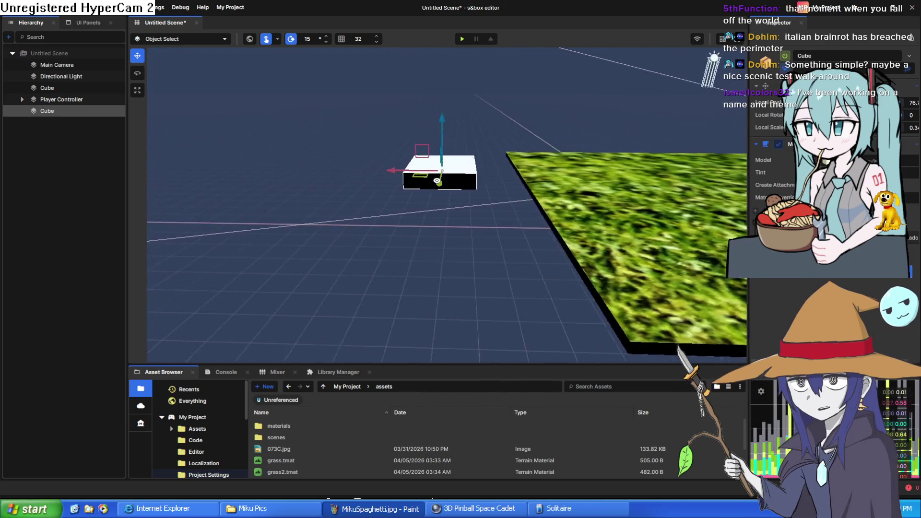
left_click(413, 188)
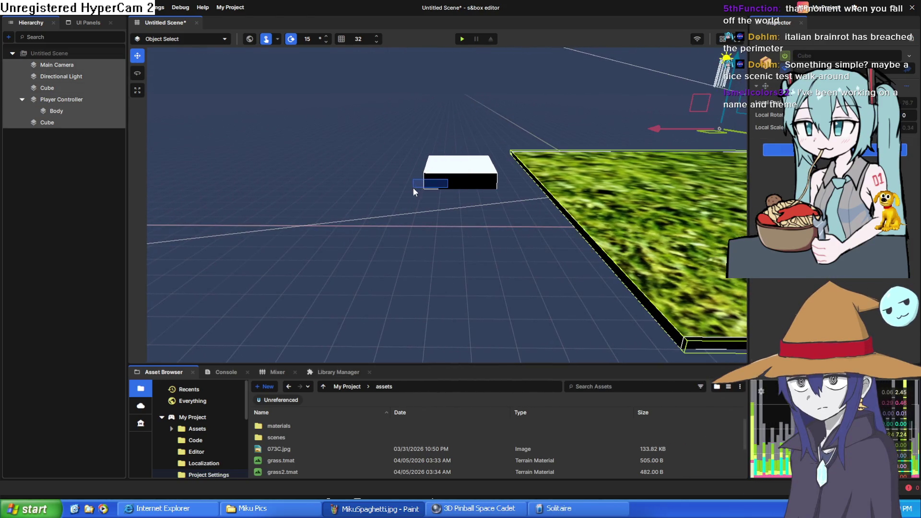
left_click(454, 174)
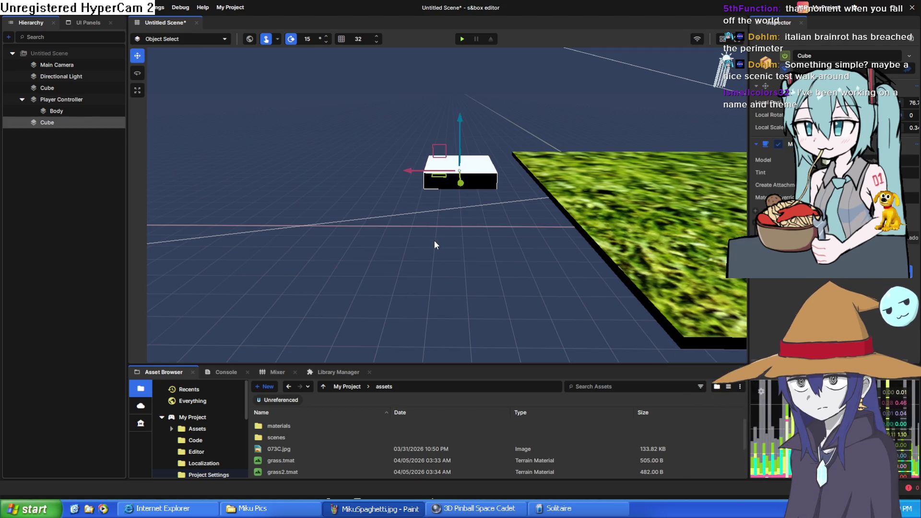
key("ctrl+d")
Raise Cube (1) and slide it into line beside the first block toward the grass
left_click_drag(401, 151, 398, 126)
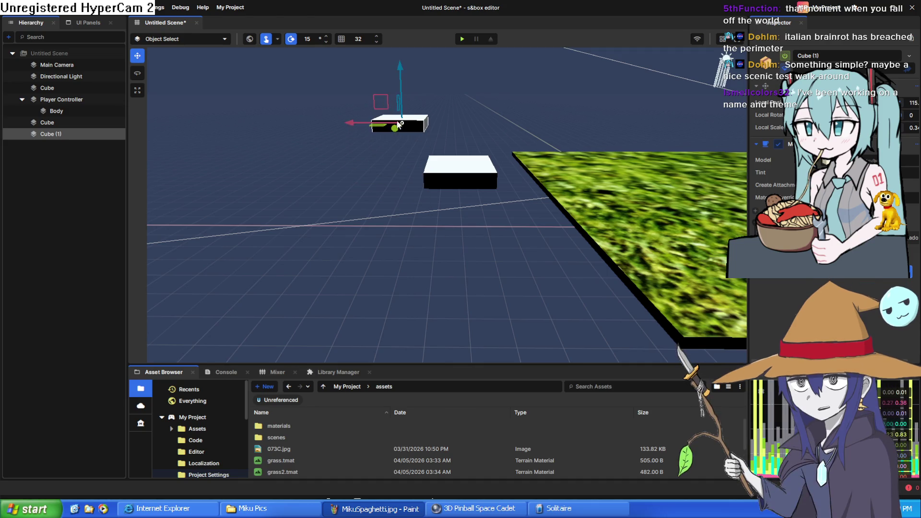
scroll(495, 111, "down", 5)
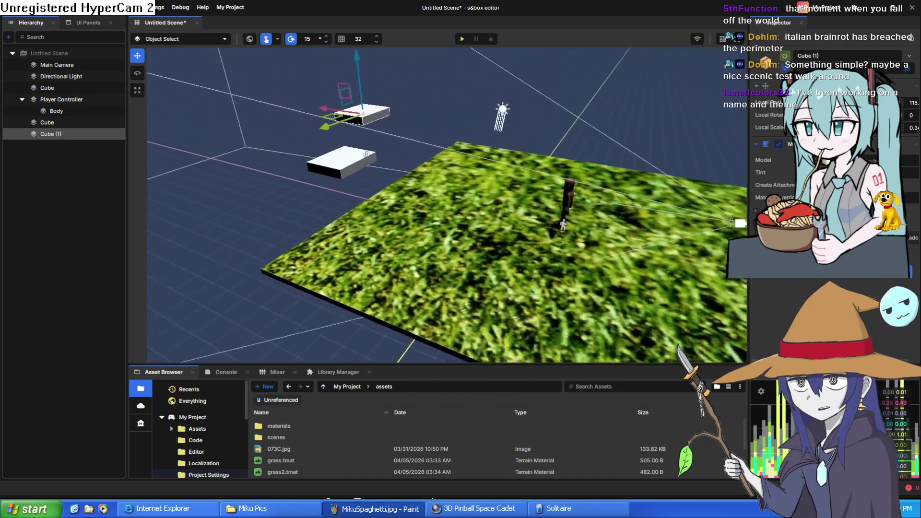
scroll(442, 135, "up", 5)
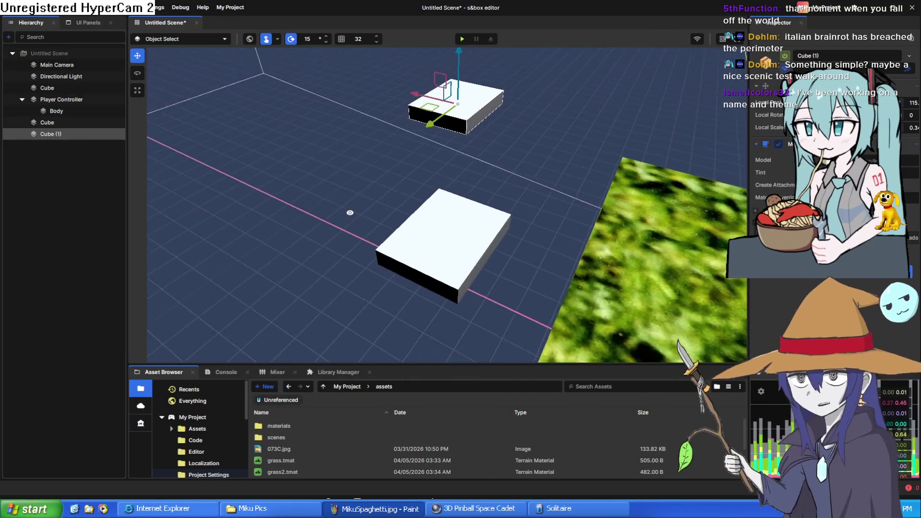
mouse_move(442, 135)
left_mouse_down()
mouse_move(343, 180)
mouse_move(266, 117)
mouse_move(293, 161)
left_mouse_up()
mouse_move(264, 341)
left_mouse_down()
mouse_move(345, 309)
mouse_move(500, 218)
mouse_move(495, 170)
left_mouse_up()
mouse_move(406, 288)
left_mouse_down()
mouse_move(526, 238)
mouse_move(417, 237)
mouse_move(463, 241)
left_mouse_up()
left_click_drag(517, 191, 517, 219)
mouse_move(442, 282)
left_mouse_down()
mouse_move(403, 293)
mouse_move(480, 269)
left_mouse_up()
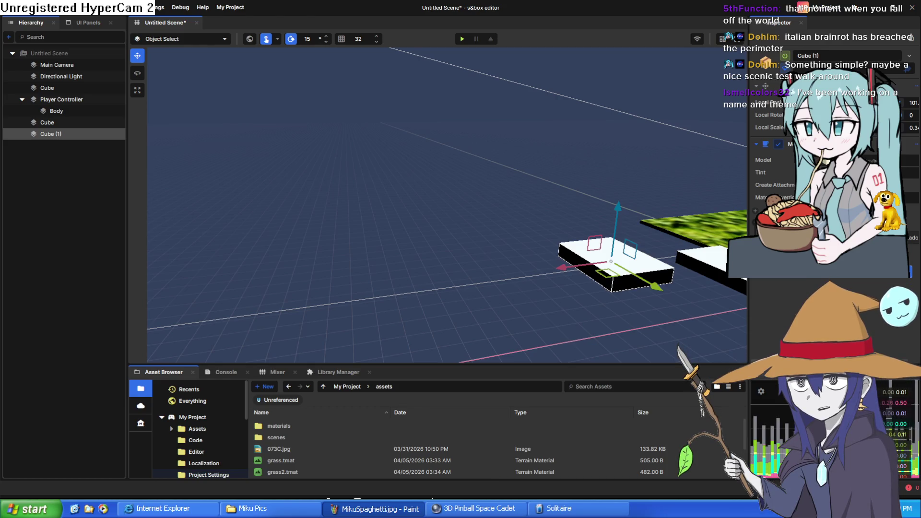
Alt-drag Cube (1) to create Cube (2) and move it down beside Cube (1)
scroll(467, 275, "up", 5)
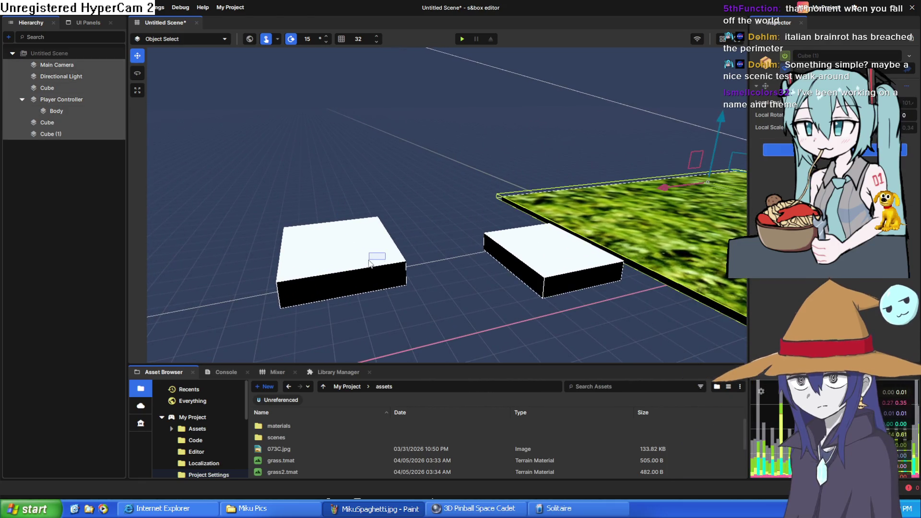
left_click(376, 263)
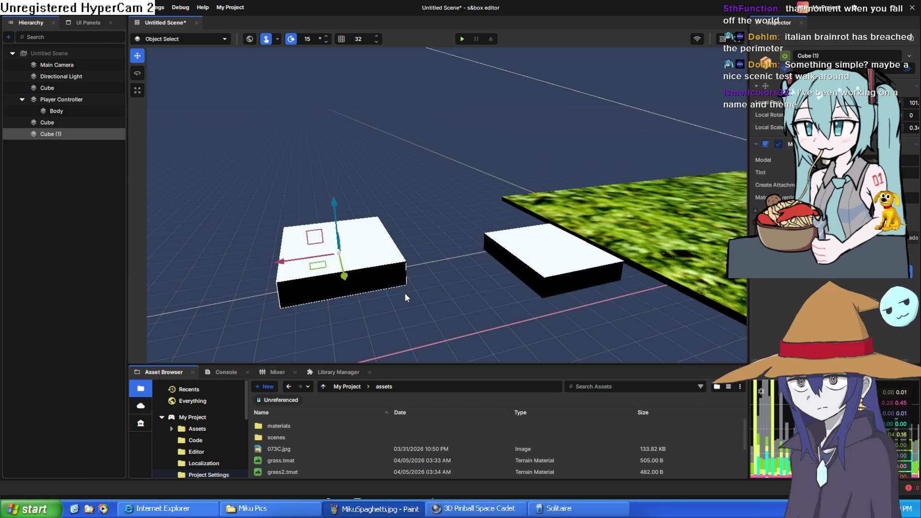
scroll(379, 272, "down", 5)
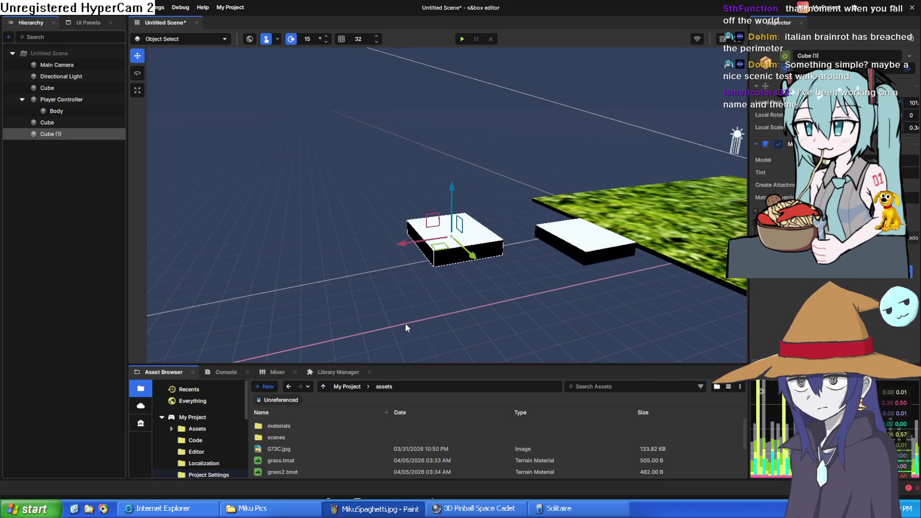
left_click_drag(422, 241, 343, 271)
left_click_drag(369, 237, 370, 143)
mouse_move(373, 187)
left_mouse_down()
mouse_move(412, 259)
mouse_move(403, 230)
mouse_move(300, 214)
left_mouse_up()
left_click_drag(356, 176, 356, 189)
Nudge Cube (2) lower and against Cube (1), pulling its position in to about 114
left_click_drag(313, 230, 350, 222)
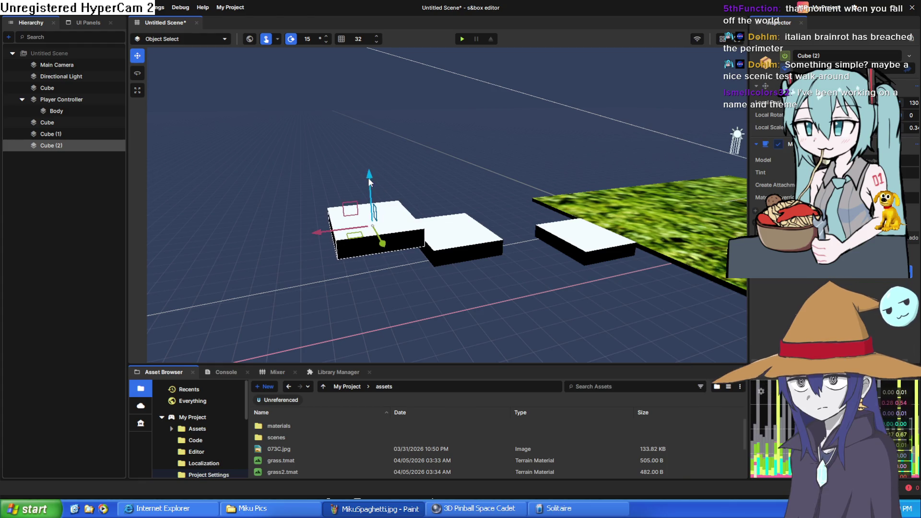
left_click_drag(368, 179, 370, 185)
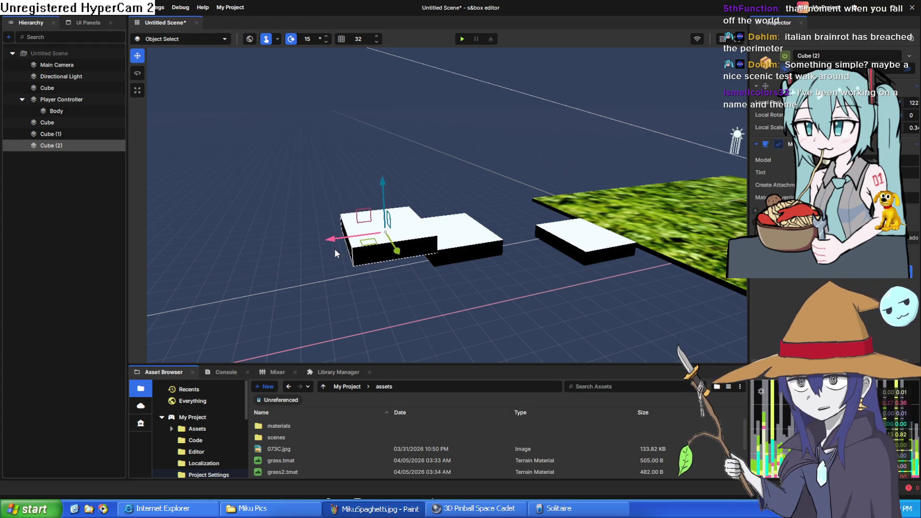
mouse_move(396, 249)
left_mouse_down()
mouse_move(331, 235)
mouse_move(346, 234)
left_mouse_up()
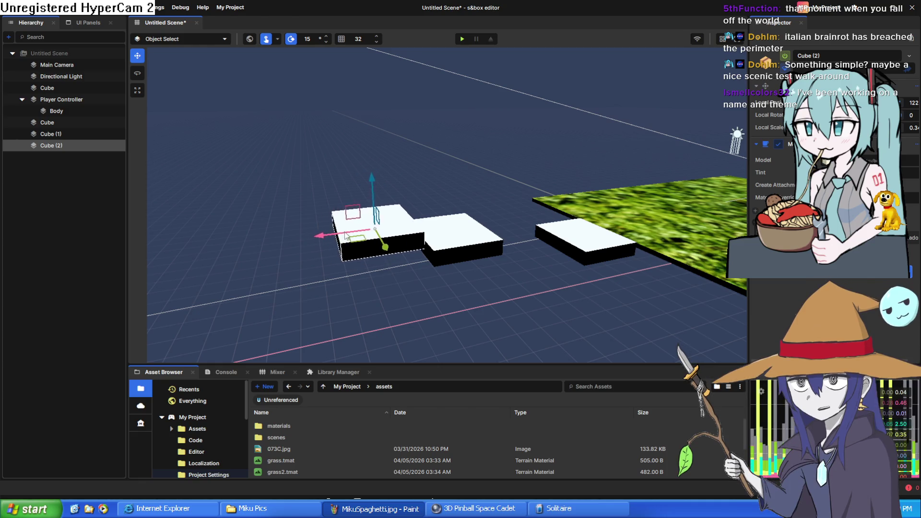
left_click_drag(377, 186, 375, 193)
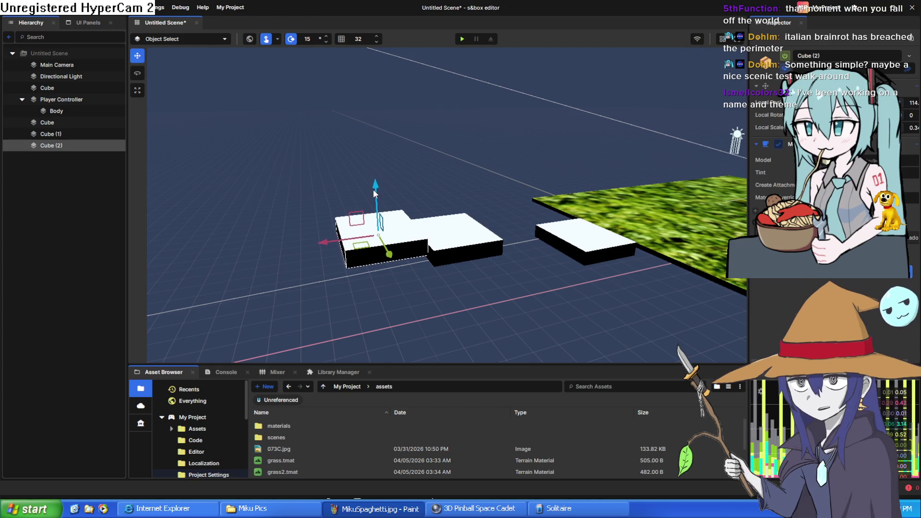
key("ctrl+z")
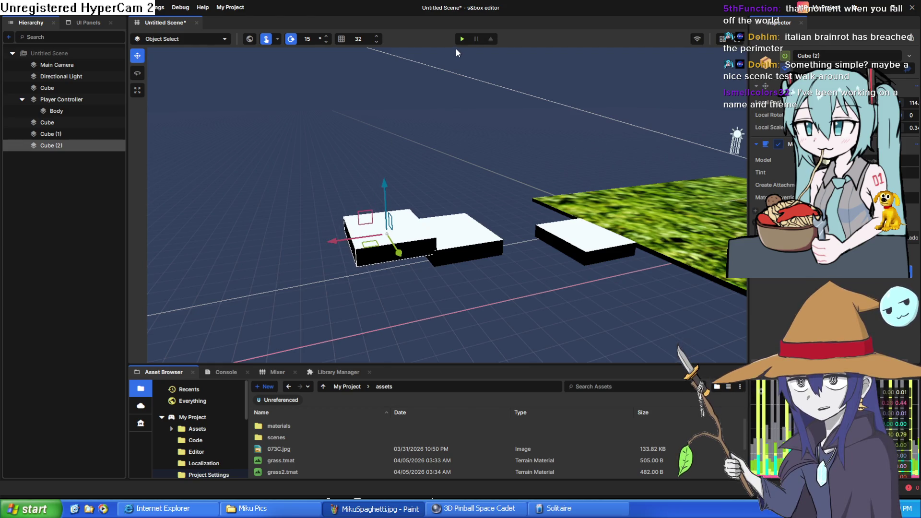
left_click(462, 39)
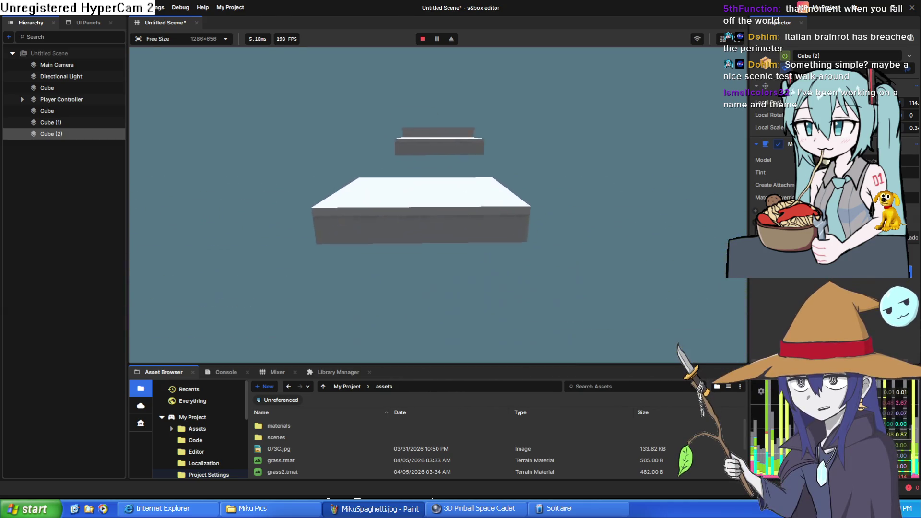
key("Escape")
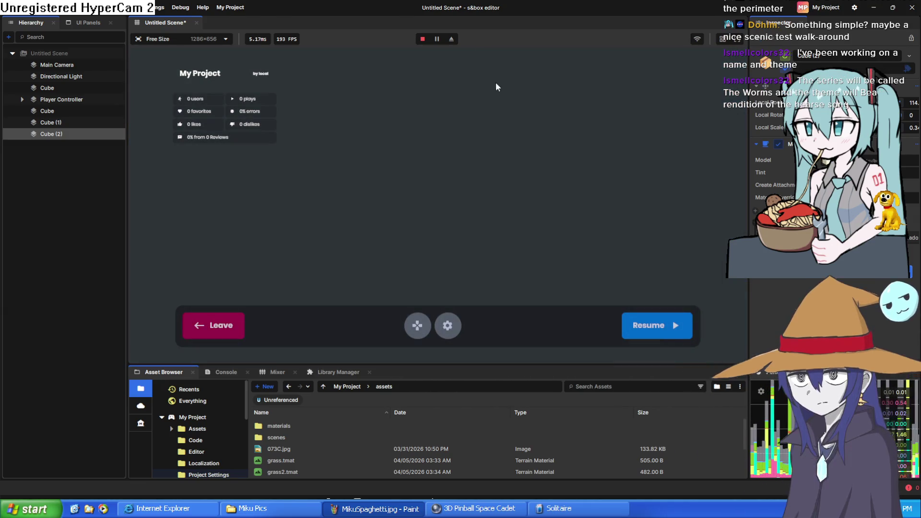
left_click(422, 39)
left_click_drag(507, 115, 524, 130)
left_click(528, 237)
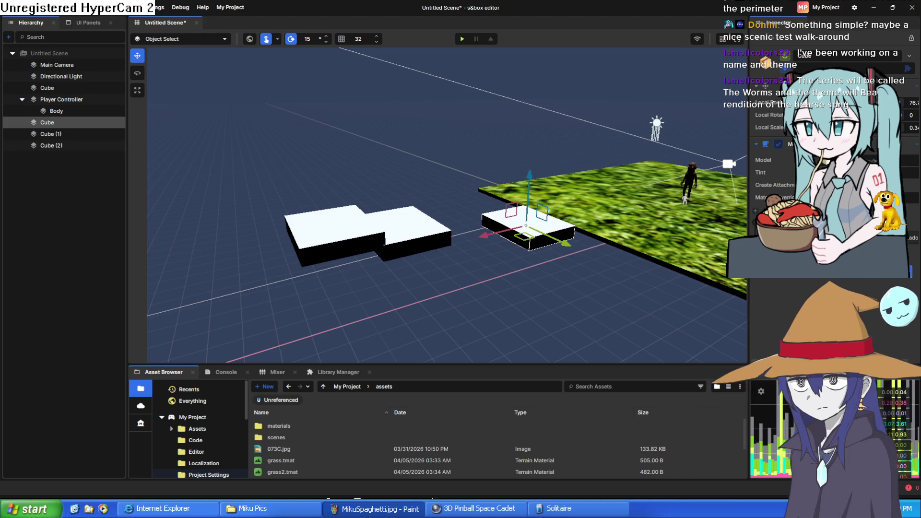
left_click(674, 242)
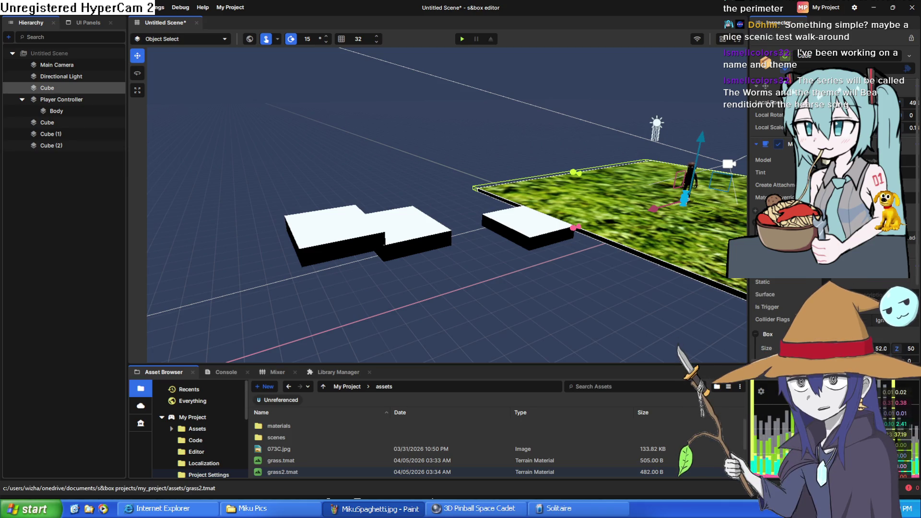
mouse_move(612, 119)
left_mouse_down()
mouse_move(700, 111)
mouse_move(466, 136)
mouse_move(474, 152)
mouse_move(287, 135)
mouse_move(356, 126)
mouse_move(607, 141)
mouse_move(609, 129)
mouse_move(591, 128)
mouse_move(599, 146)
mouse_move(482, 173)
left_mouse_up()
scroll(483, 174, "down", 5)
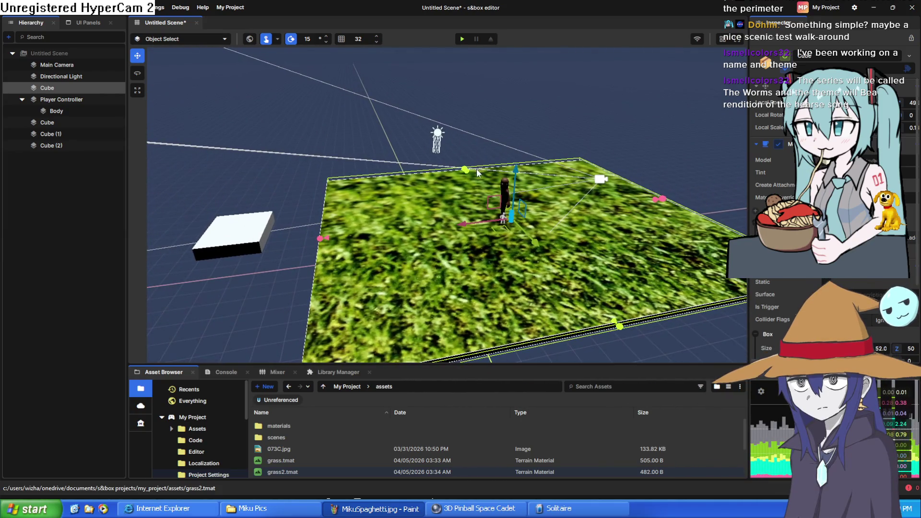
left_click(63, 186)
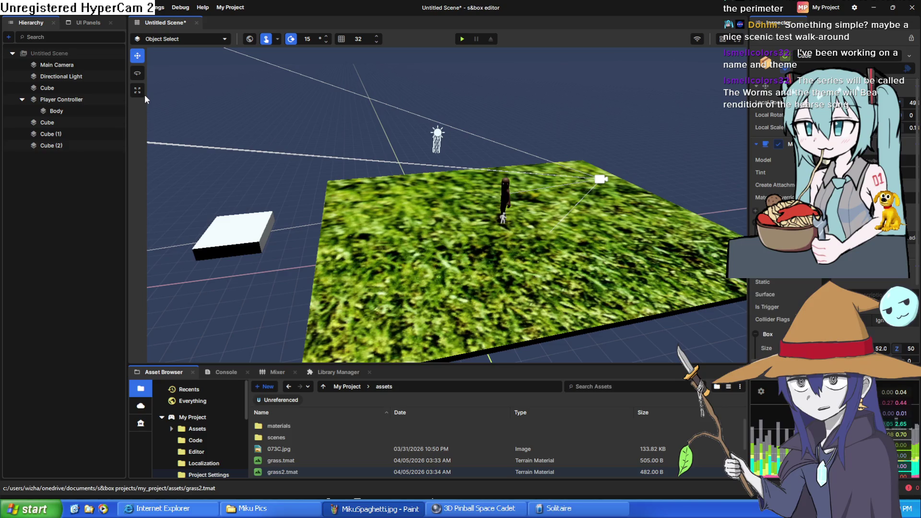
key("ctrl+z")
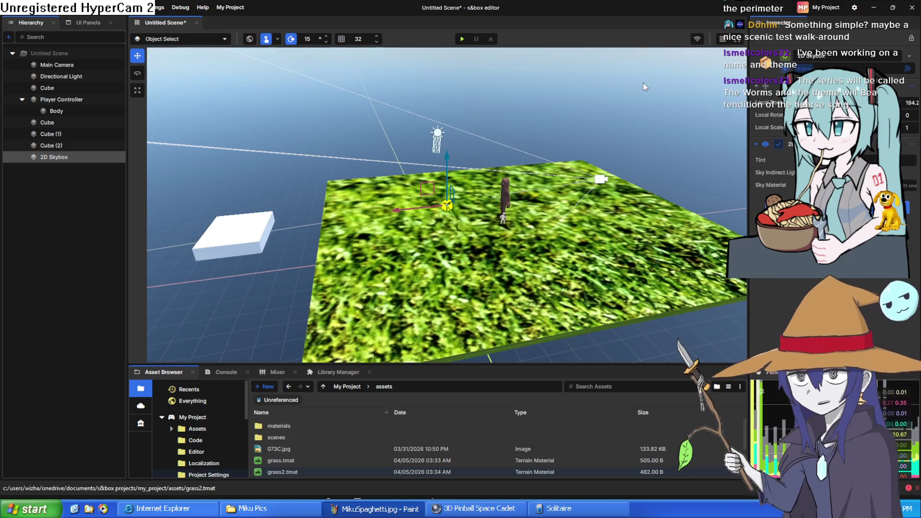
Fly the view toward the player, then test the sky backdrop in play mode and stop
scroll(605, 149, "down", 8)
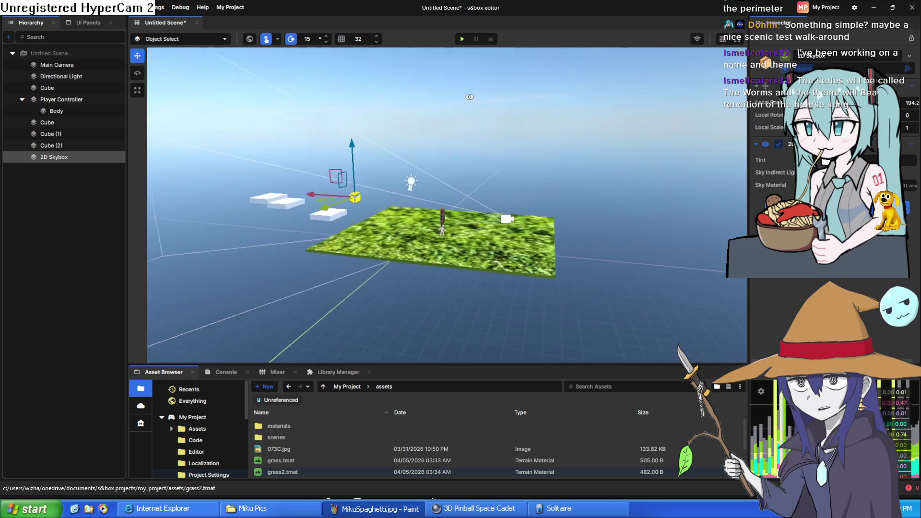
key("w")
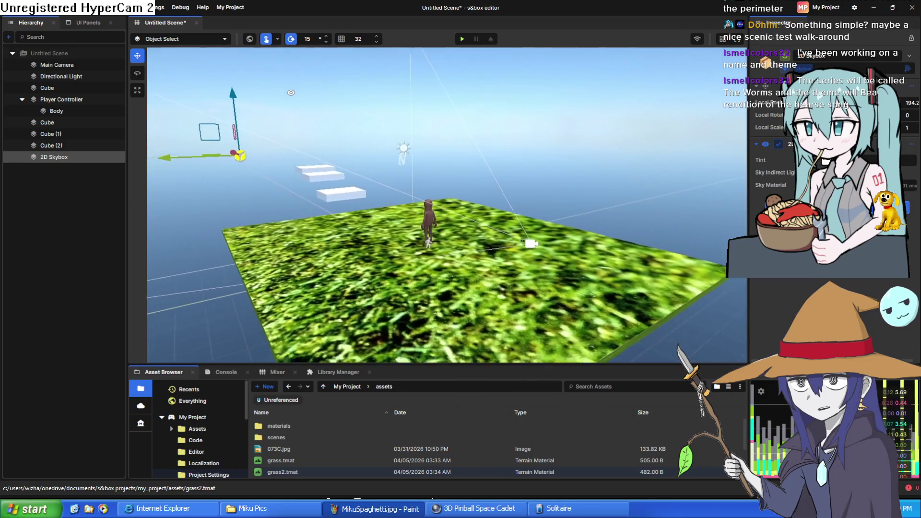
key("w")
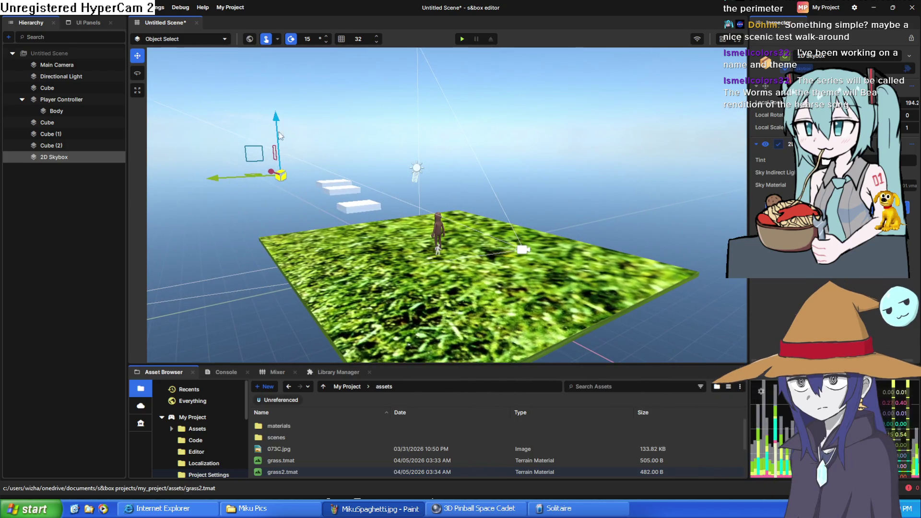
left_click(462, 39)
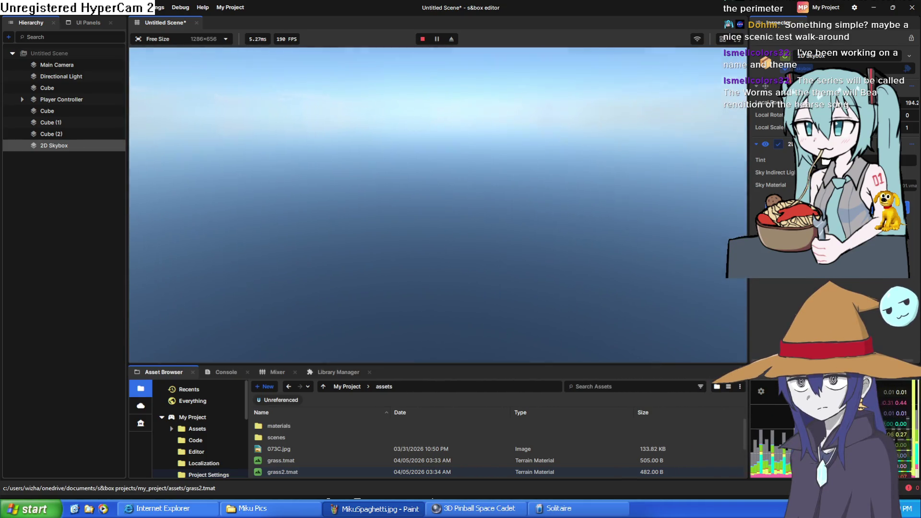
key("Escape")
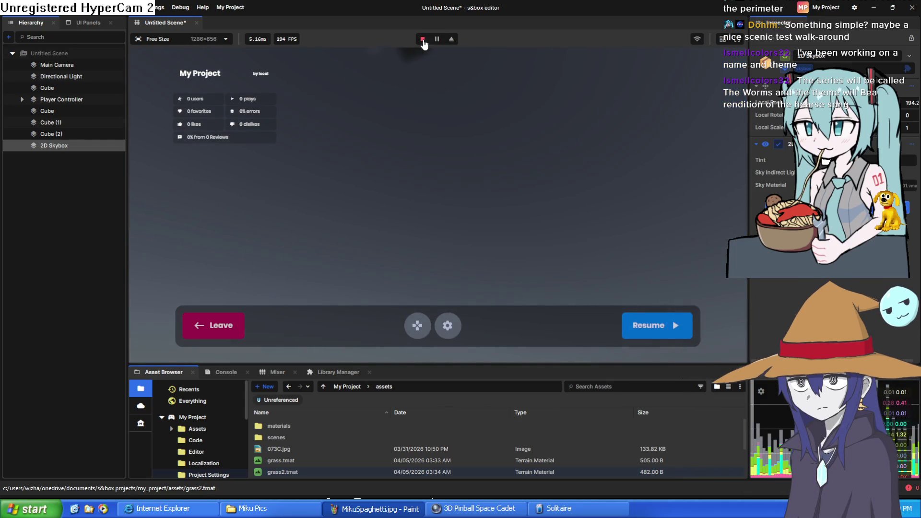
left_click(423, 39)
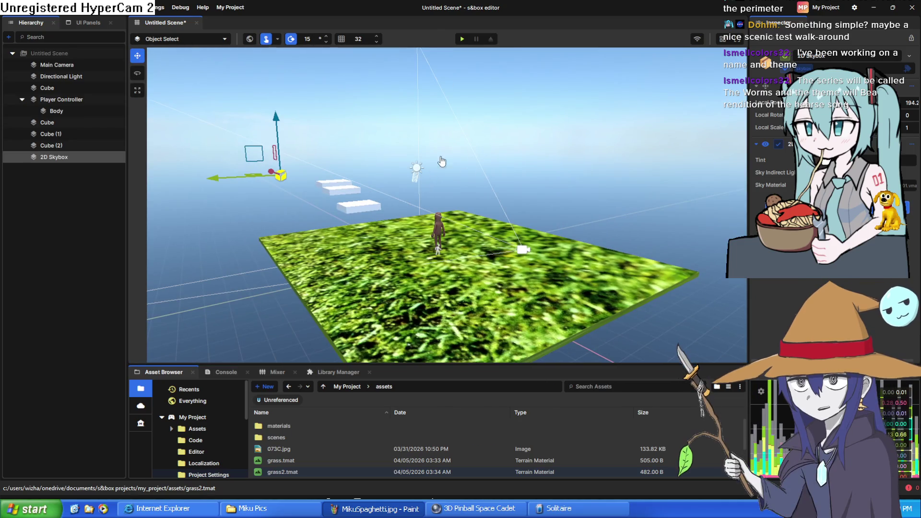
Orbit close to the player and select the white block nearest the grass
scroll(466, 170, "up", 3)
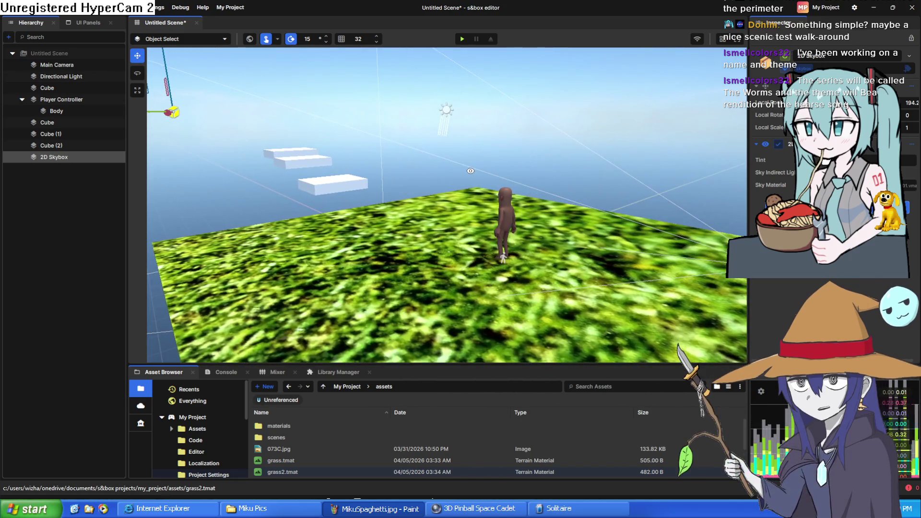
left_click_drag(479, 170, 189, 188)
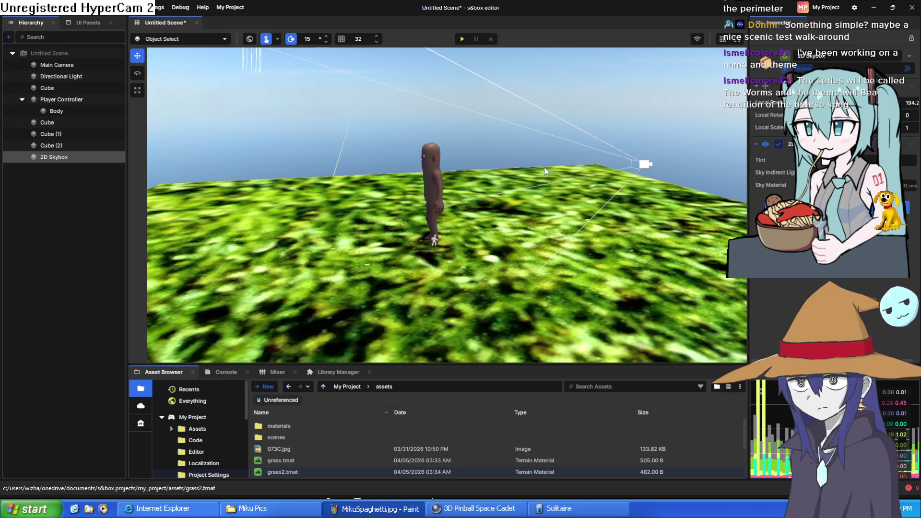
mouse_move(534, 133)
left_mouse_down()
mouse_move(205, 125)
mouse_move(203, 72)
mouse_move(695, 97)
mouse_move(350, 73)
mouse_move(540, 231)
mouse_move(521, 225)
left_mouse_up()
left_click(528, 196)
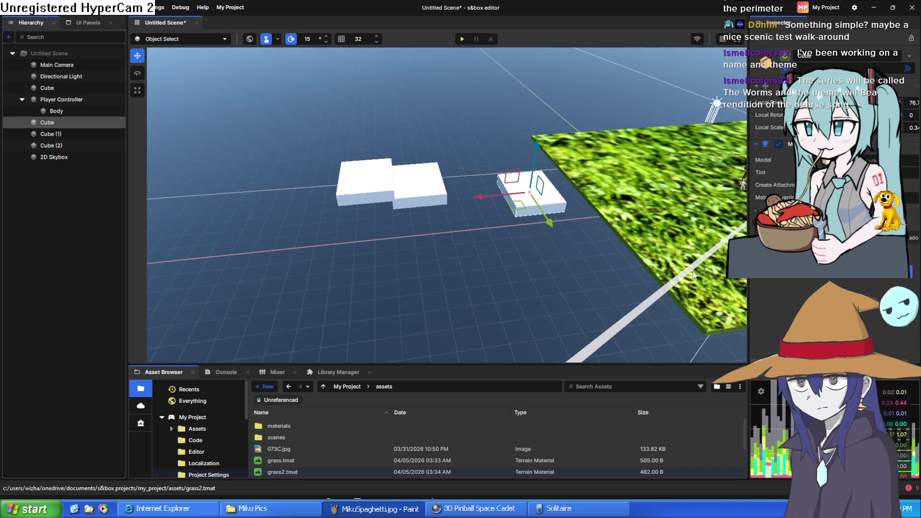
left_click(678, 244)
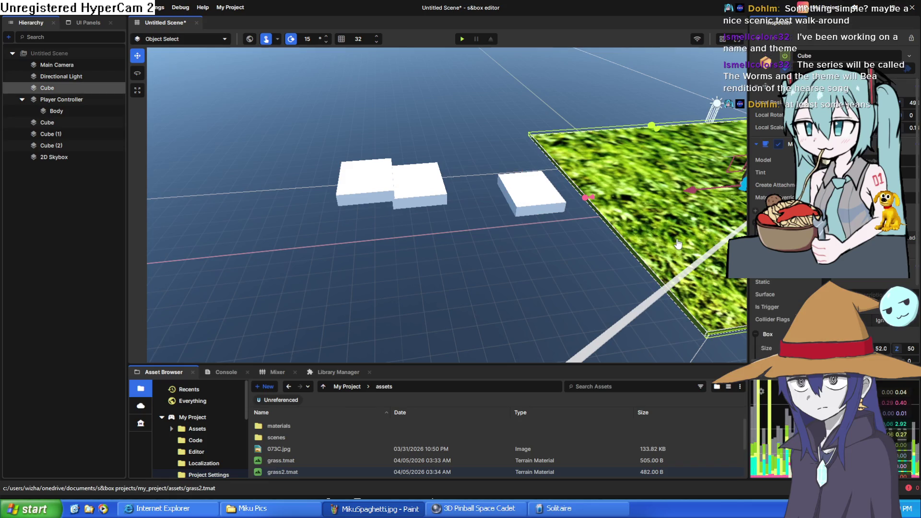
scroll(832, 216, "down", 3)
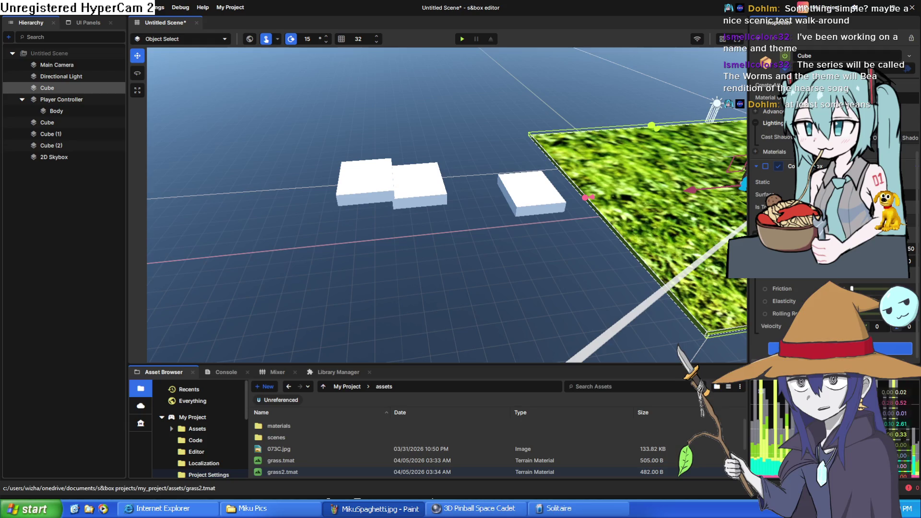
mouse_move(750, 186)
left_mouse_down()
mouse_move(501, 185)
mouse_move(528, 175)
mouse_move(516, 169)
left_mouse_up()
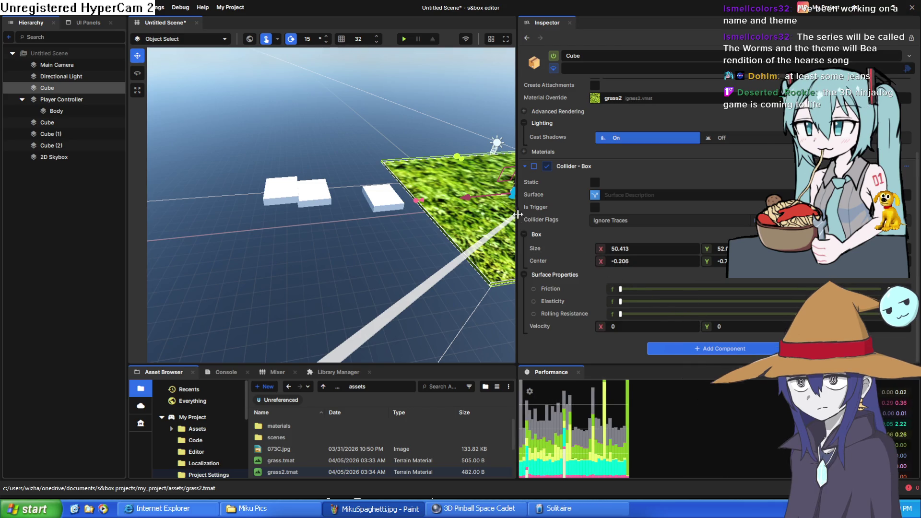
mouse_move(518, 216)
left_mouse_down()
mouse_move(760, 215)
mouse_move(493, 216)
left_mouse_up()
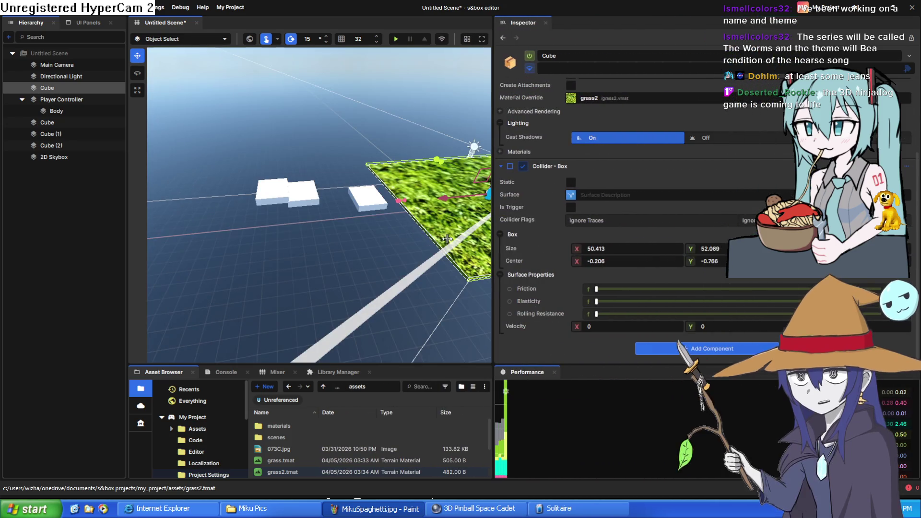
left_click_drag(493, 206, 760, 207)
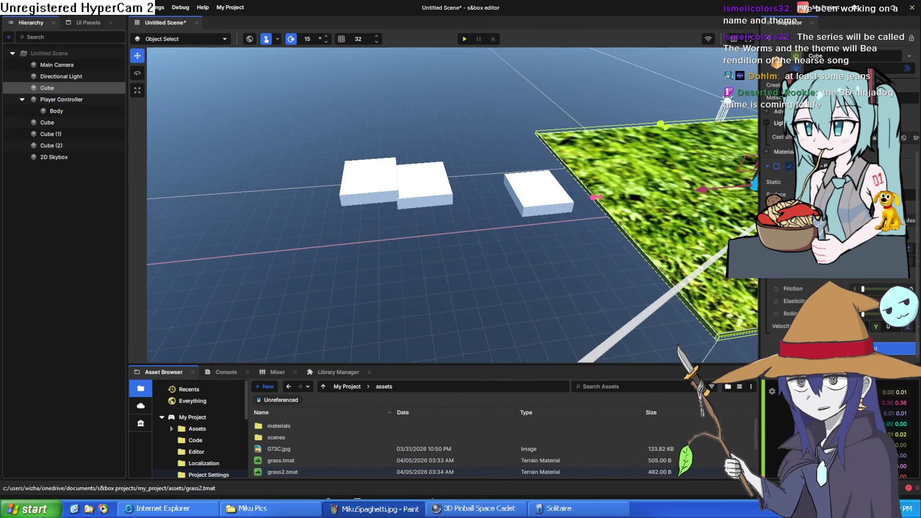
left_click(545, 200)
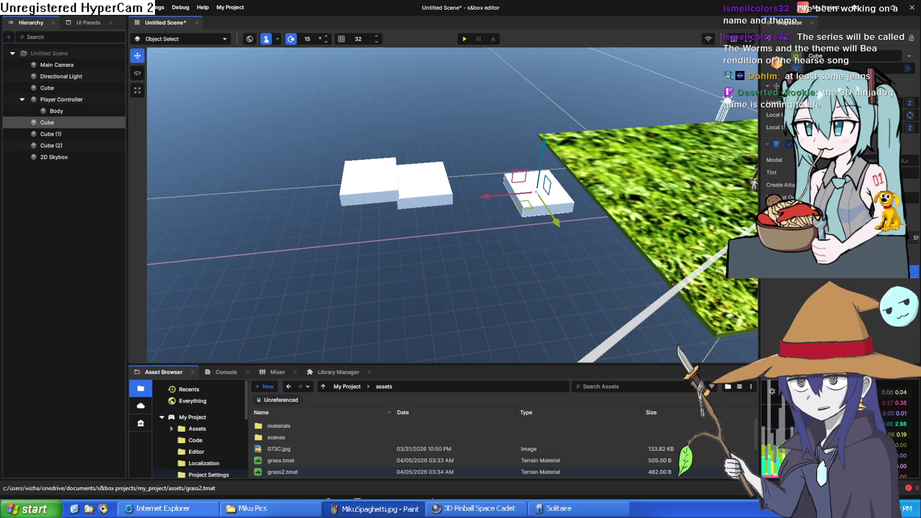
left_click(431, 192)
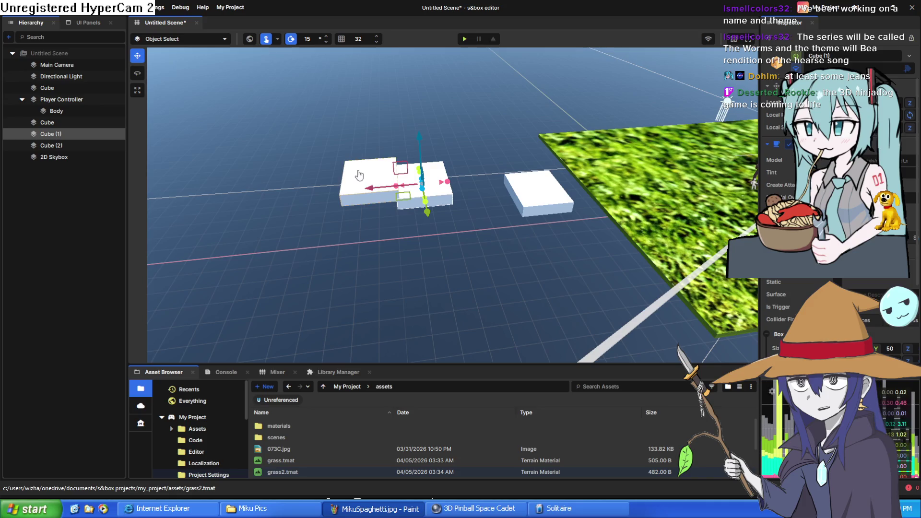
left_click(359, 174)
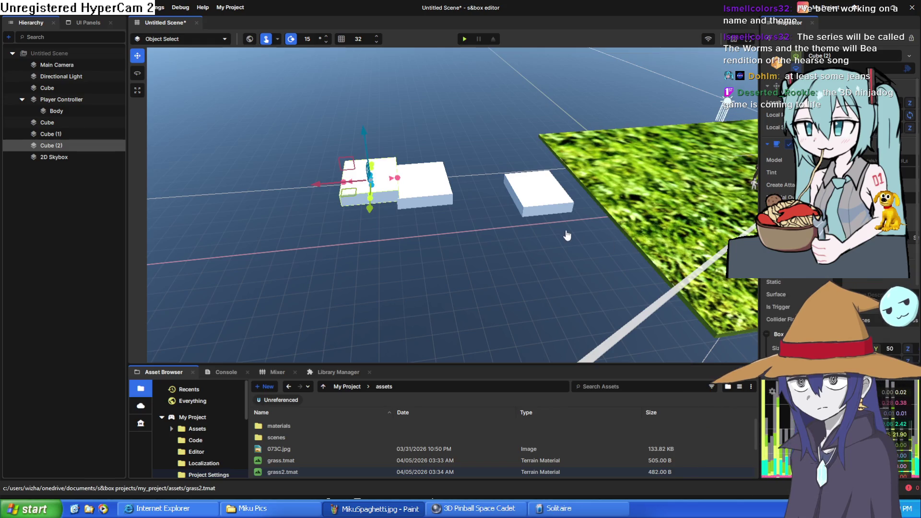
Play the scene with F5 and walk the player up the white steps onto the grass
key("F5")
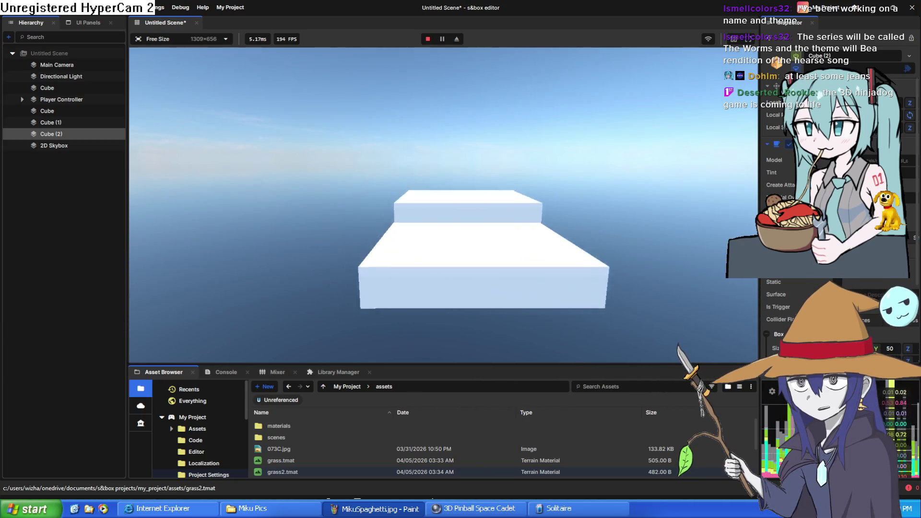
key("w")
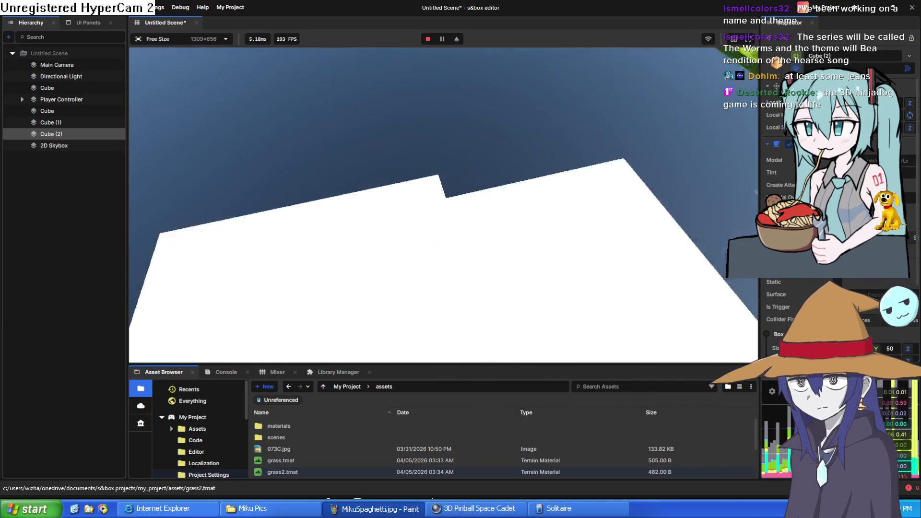
key("space")
key("w")
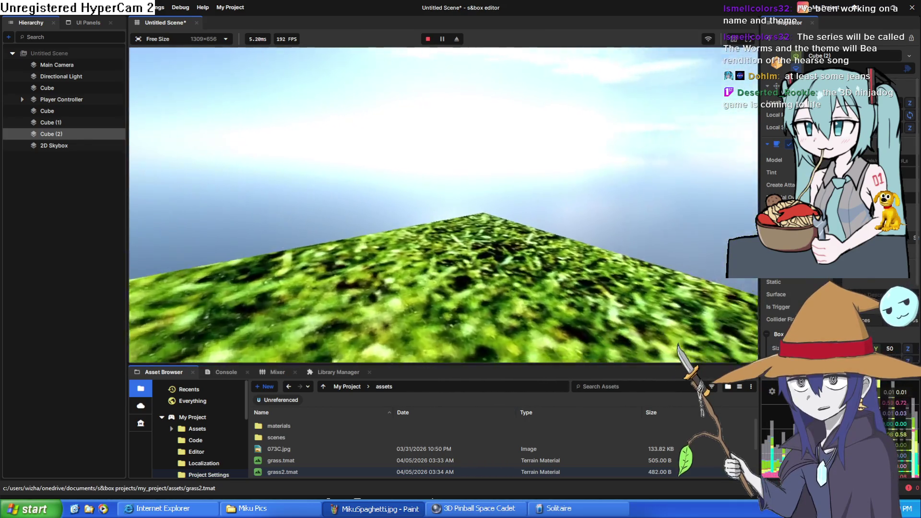